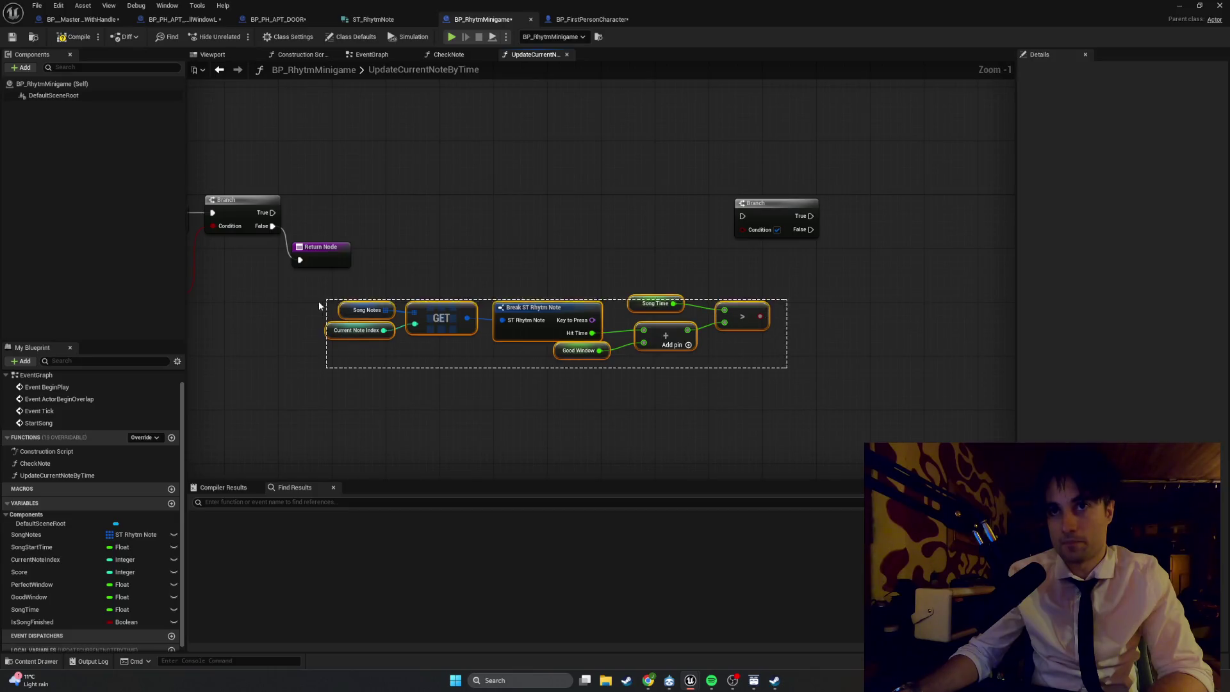
- Move the note-timing node group up and to the left
mouse_move(502, 320)
left_mouse_down()
mouse_move(435, 324)
mouse_move(465, 388)
left_mouse_up()
left_click(820, 387)
left_click_drag(813, 388, 316, 294)
left_click_drag(531, 306, 423, 286)
left_click(462, 212)
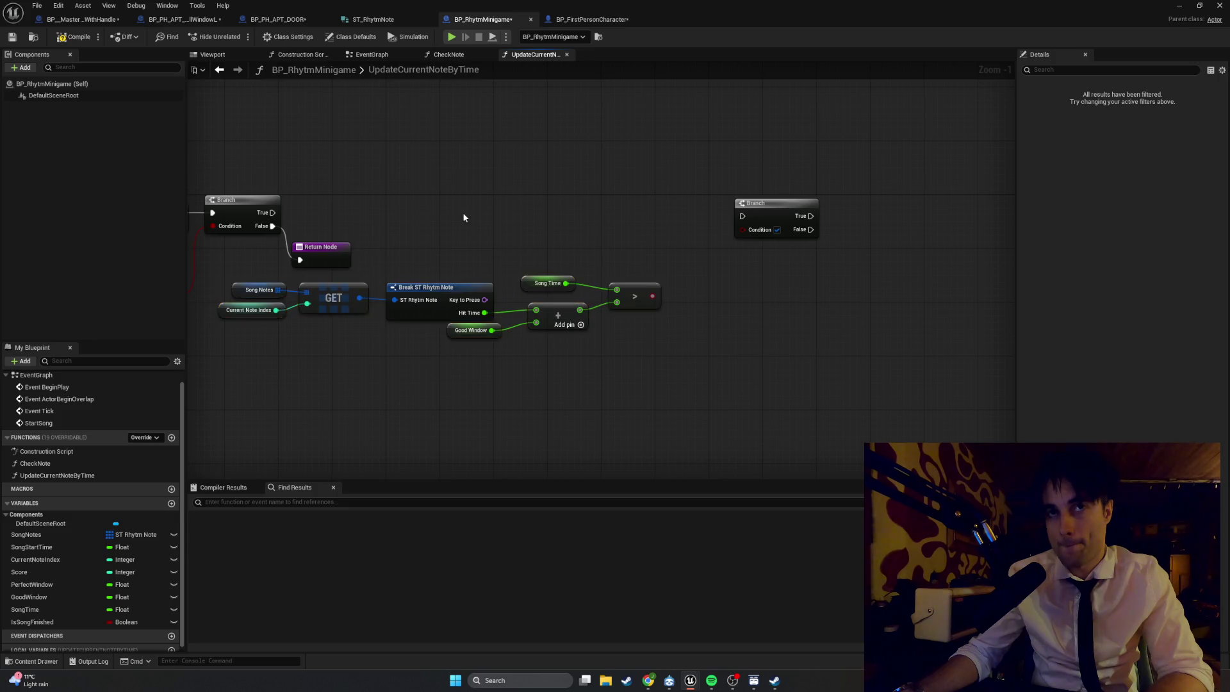
scroll(458, 310, "up", 1)
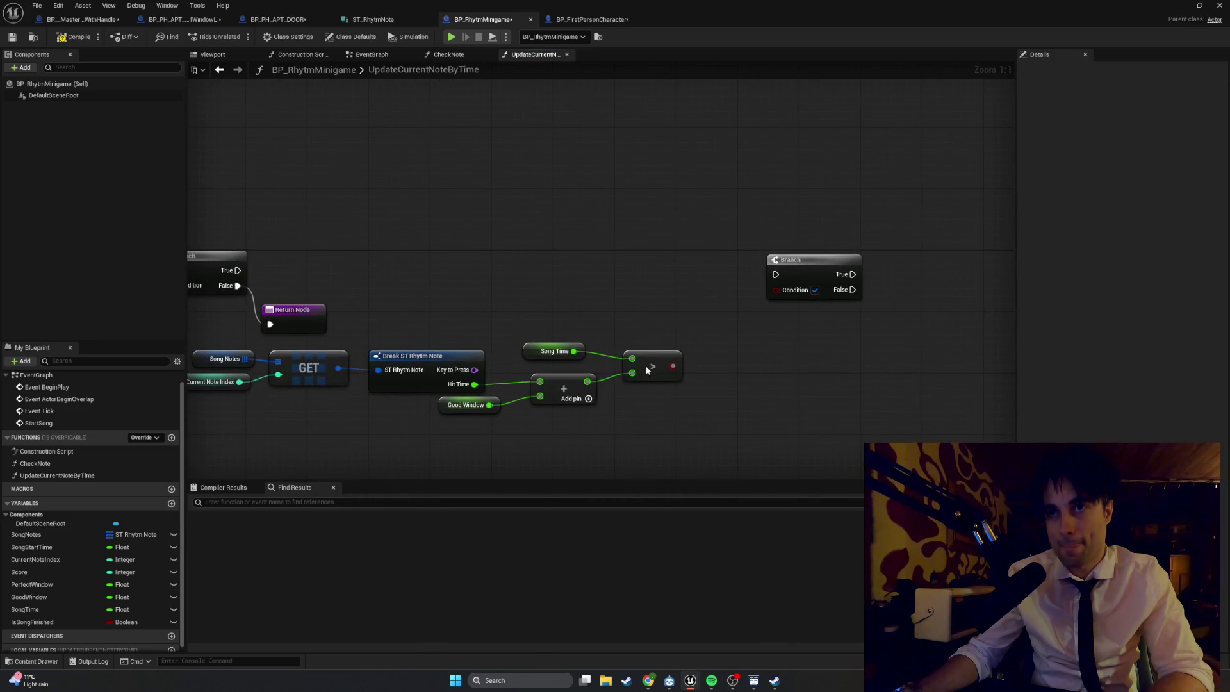
- Wire the > result into the second Branch's Condition, run it from the first Branch's True, then screenshot the graph
mouse_move(673, 366)
left_mouse_down()
mouse_move(775, 290)
mouse_move(721, 262)
mouse_move(726, 271)
left_mouse_up()
left_click_drag(371, 257, 844, 257)
mouse_move(547, 388)
left_mouse_down()
mouse_move(641, 345)
mouse_move(613, 366)
left_mouse_up()
scroll(614, 366, "down", 1)
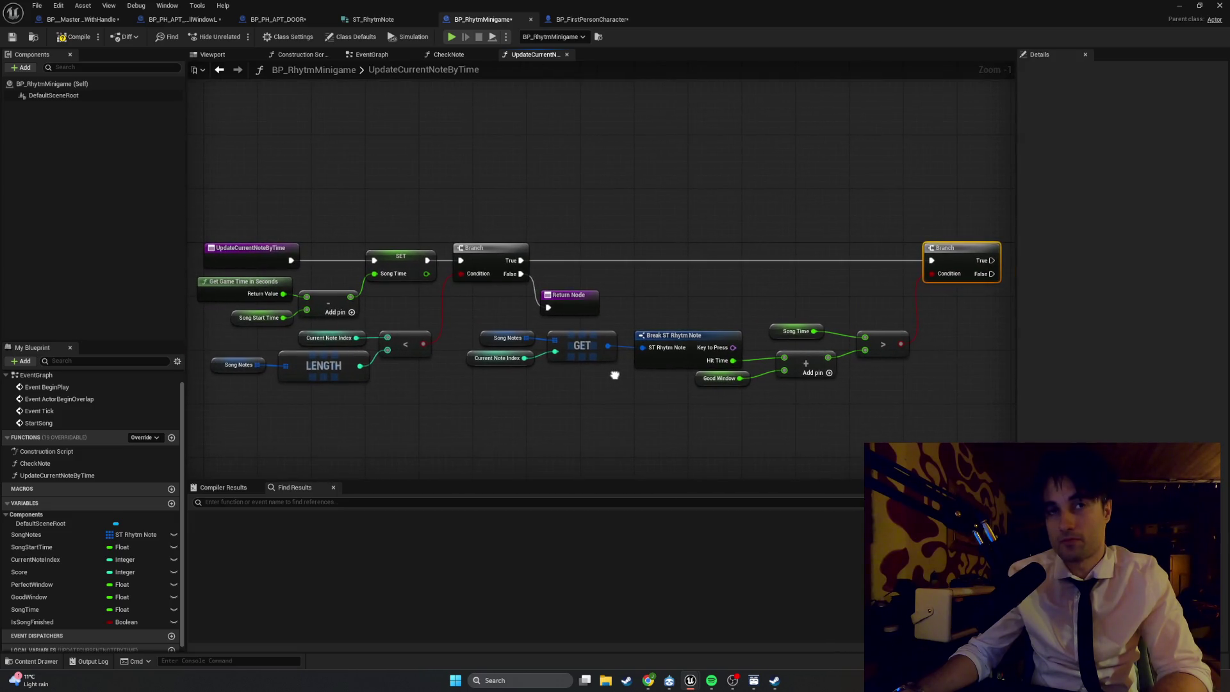
key("super+shift+s")
mouse_move(1005, 217)
left_mouse_down()
mouse_move(922, 301)
mouse_move(187, 435)
mouse_move(188, 415)
left_mouse_up()
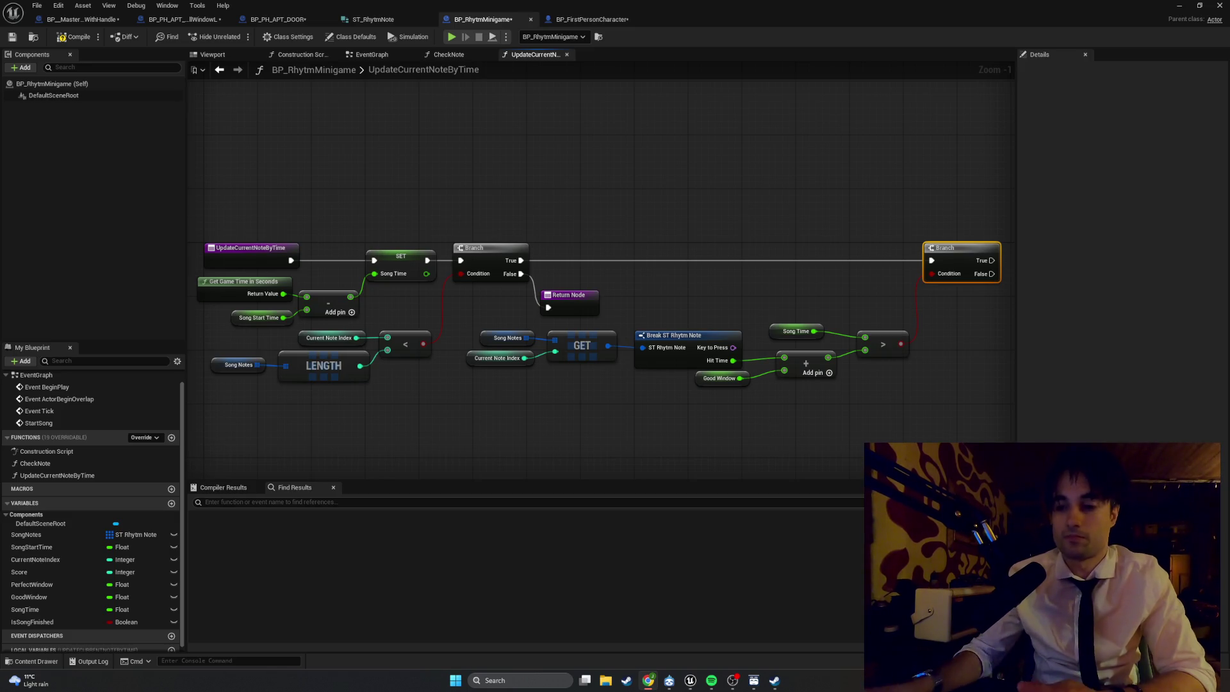
mouse_move(760, 466)
left_mouse_down()
mouse_move(389, 461)
mouse_move(351, 503)
left_mouse_up()
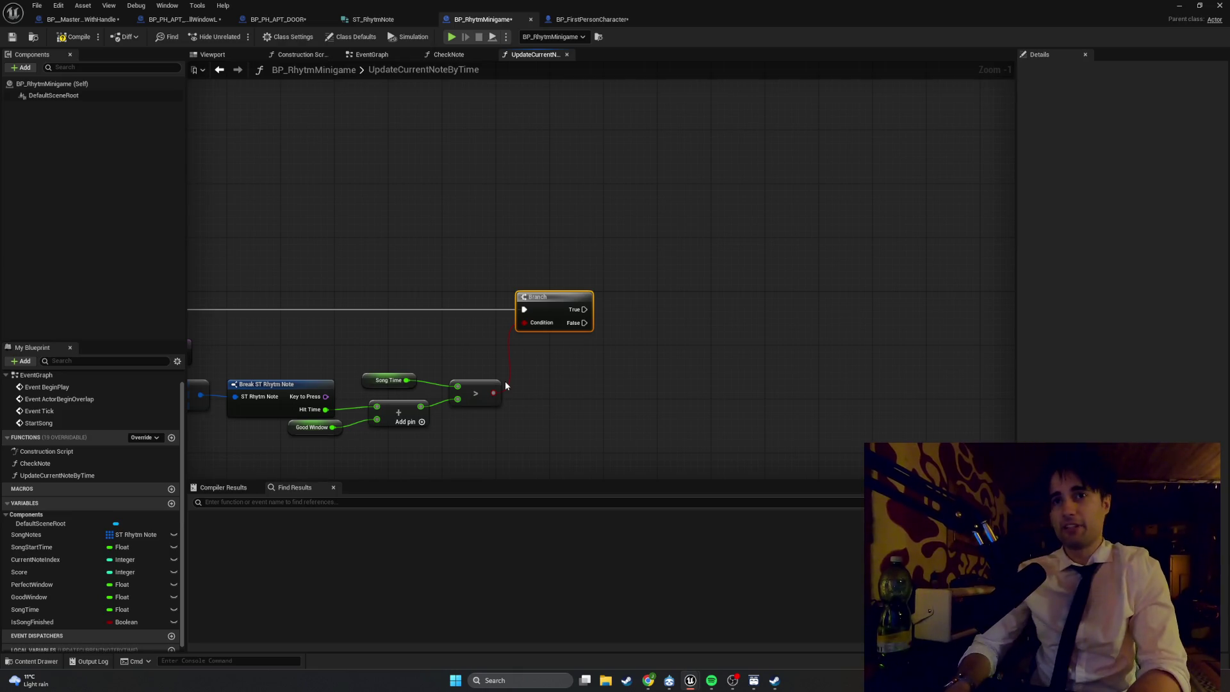
- Align the > node with the Song Time and Good Window getters
mouse_move(410, 346)
left_mouse_down()
mouse_move(605, 381)
mouse_move(305, 382)
left_mouse_up()
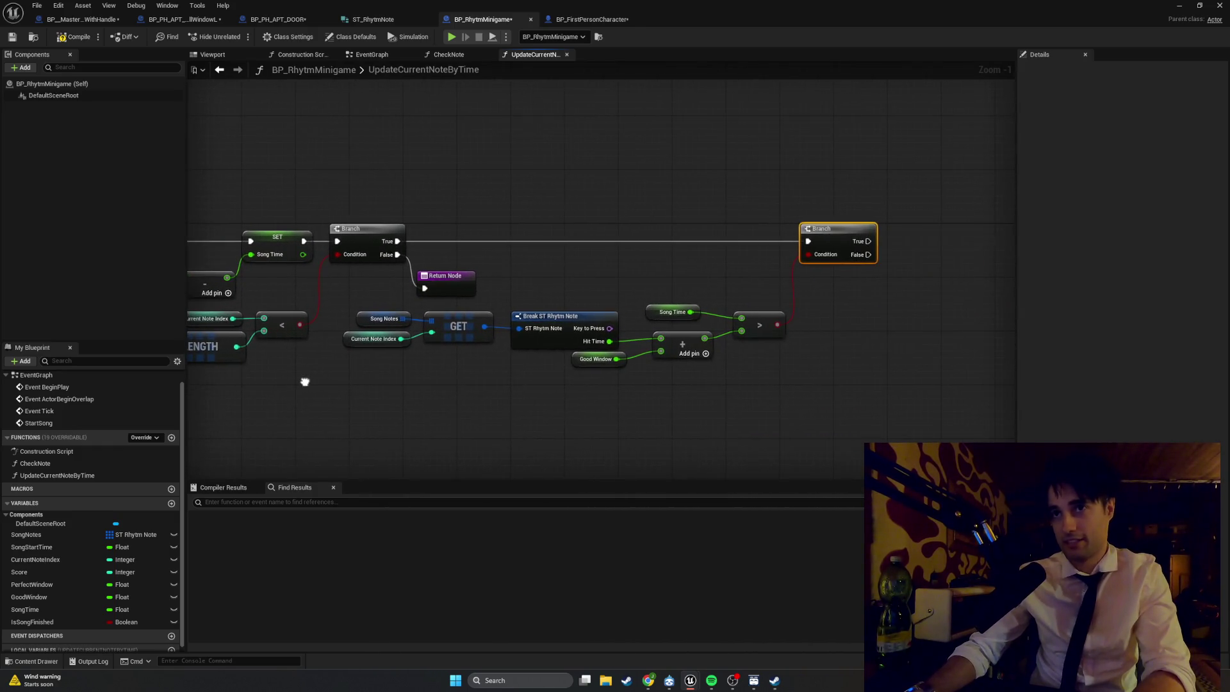
left_click_drag(760, 325, 738, 324)
left_click(626, 318)
left_click_drag(655, 315, 661, 321)
left_click(582, 379)
left_click_drag(578, 362, 591, 369)
left_click(604, 382)
left_click(589, 362)
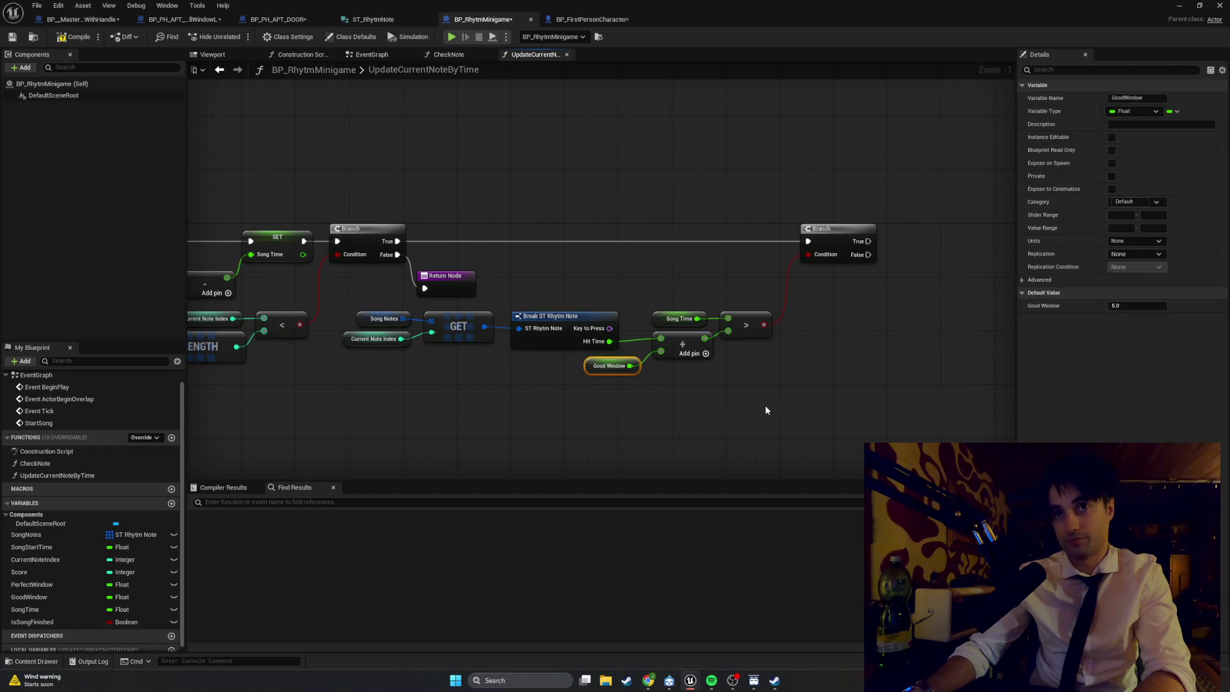
- Move the note-timing group left and pull the second Branch closer to the first
mouse_move(810, 384)
left_mouse_down()
mouse_move(728, 348)
mouse_move(383, 309)
left_mouse_up()
left_click_drag(555, 324, 467, 360)
left_click_drag(840, 238, 703, 238)
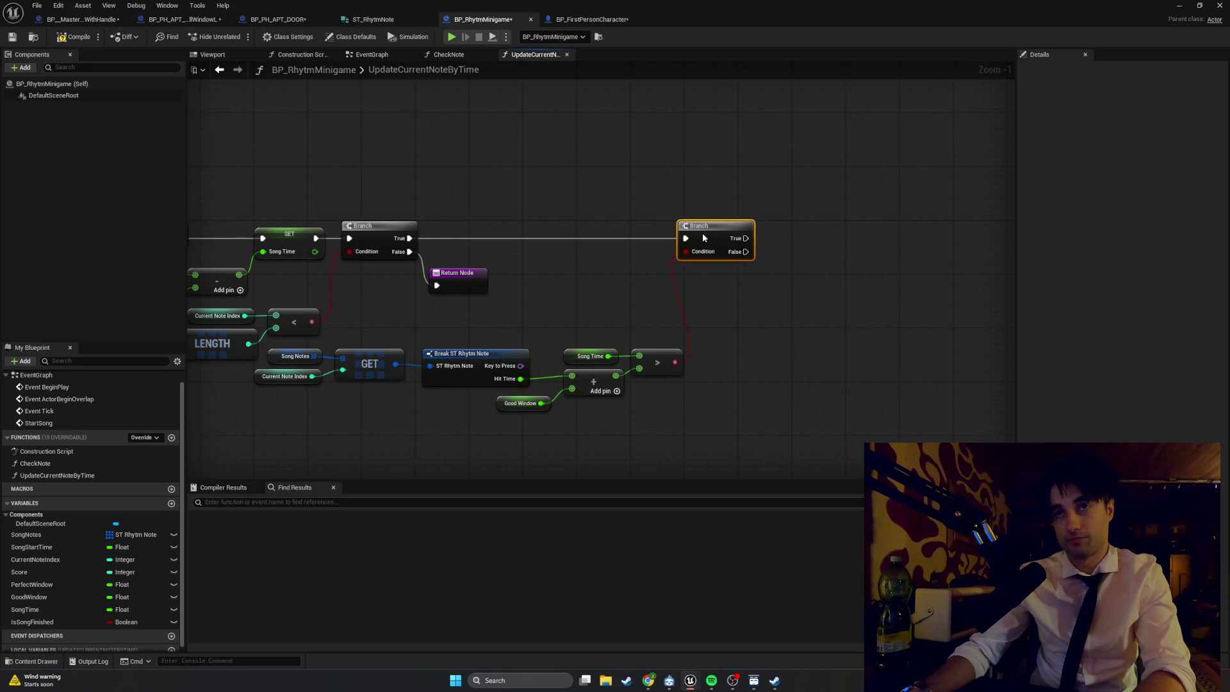
mouse_move(826, 417)
left_mouse_down()
mouse_move(708, 332)
mouse_move(409, 315)
mouse_move(460, 325)
mouse_move(405, 344)
mouse_move(258, 345)
left_mouse_up()
left_click_drag(862, 193, 707, 194)
- Lower the GET-to-compare chain and lift the Return Node beside the first Branch
mouse_move(541, 322)
left_mouse_down()
mouse_move(590, 296)
mouse_move(637, 294)
left_mouse_up()
left_click_drag(721, 421, 372, 338)
left_click_drag(509, 341, 510, 347)
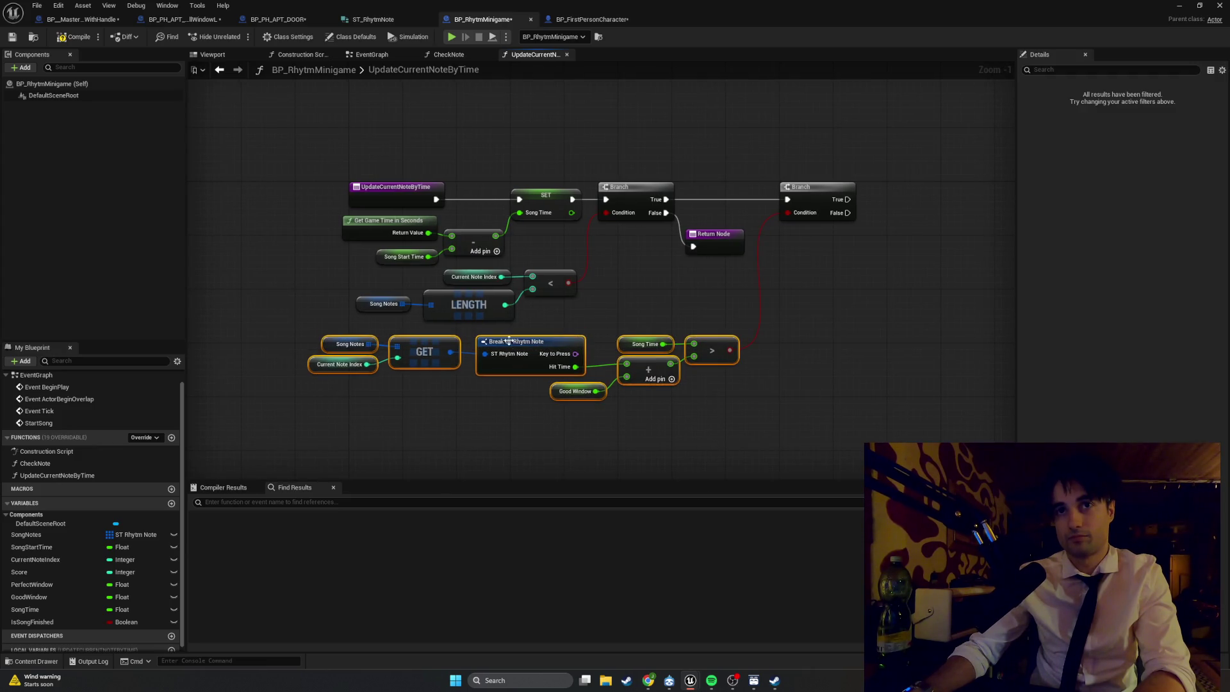
left_click(560, 316)
left_click_drag(601, 306, 546, 306)
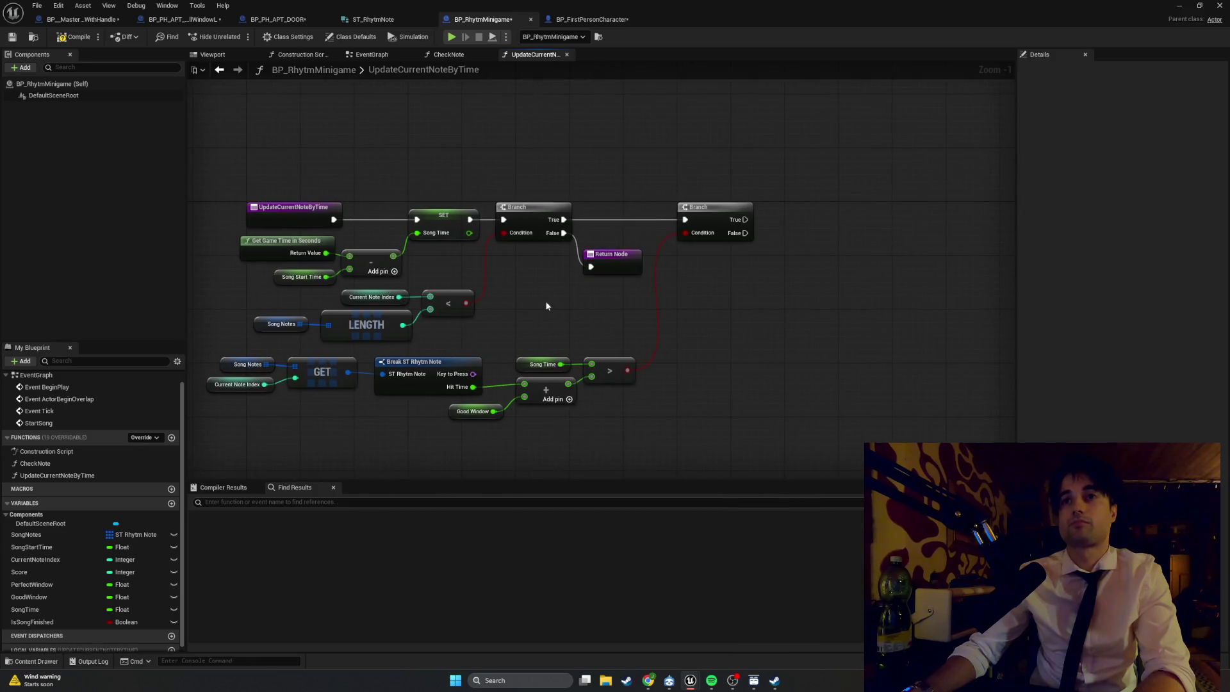
left_click_drag(610, 264, 612, 249)
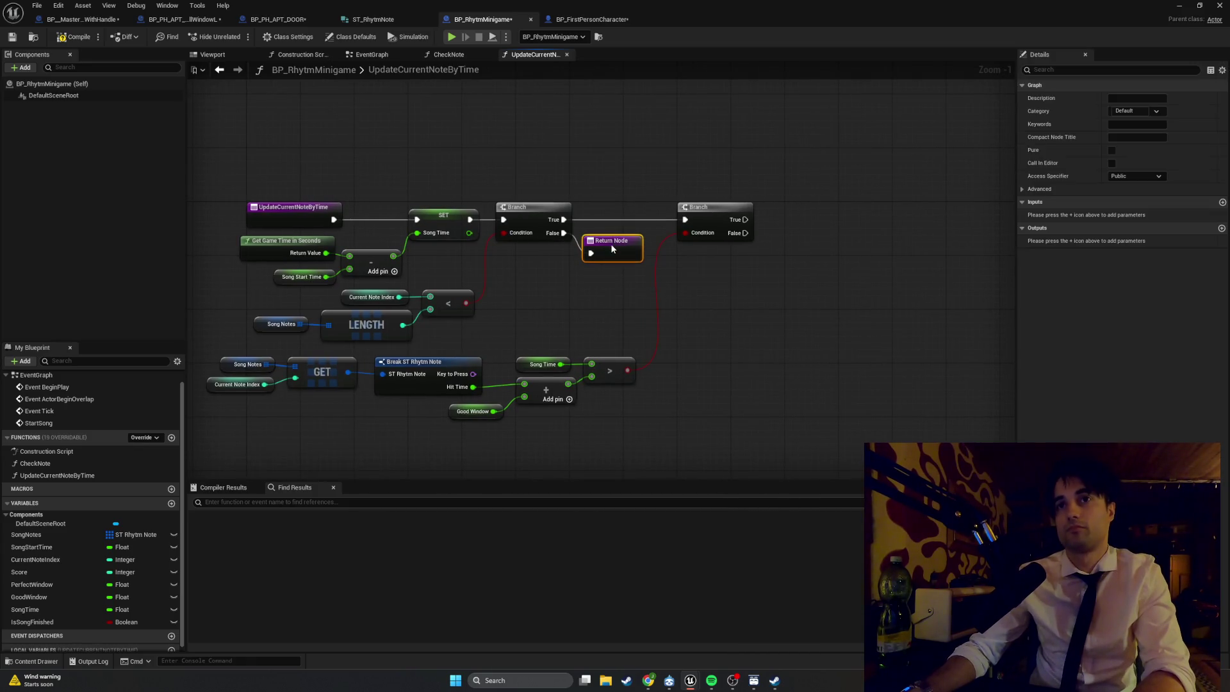
left_click_drag(785, 312, 711, 314)
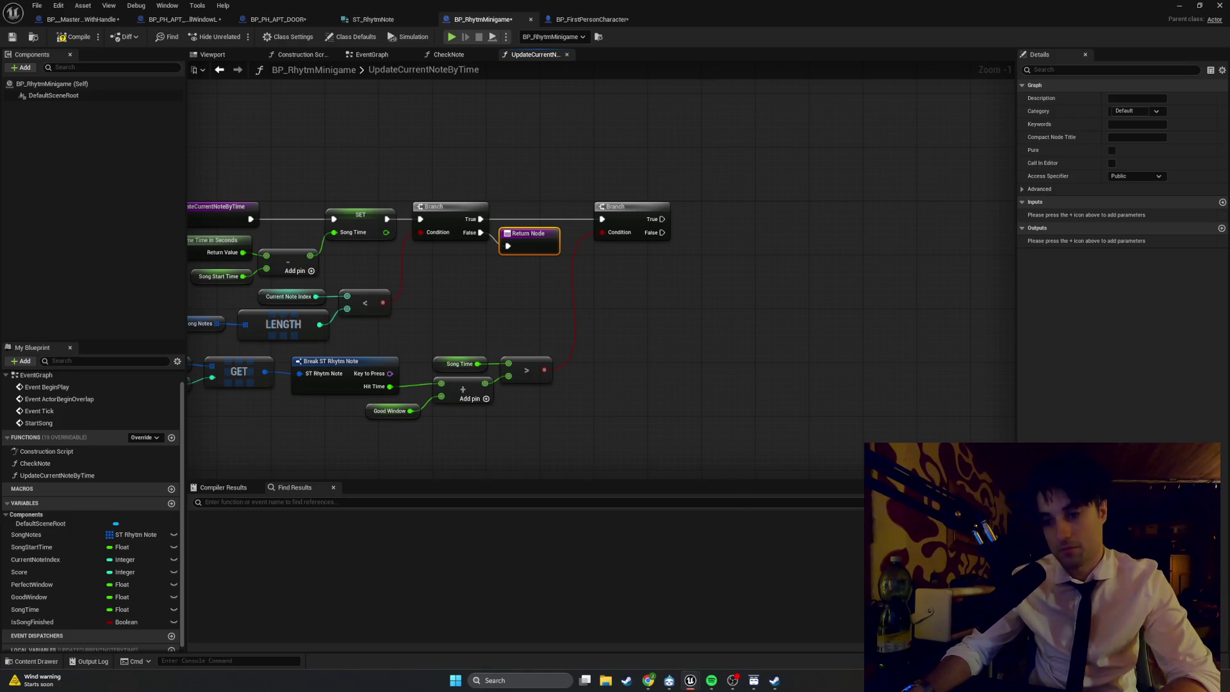
- Add a Print String with the message 'Auto Miss' after the second Branch's True
scroll(602, 313, "up", 1)
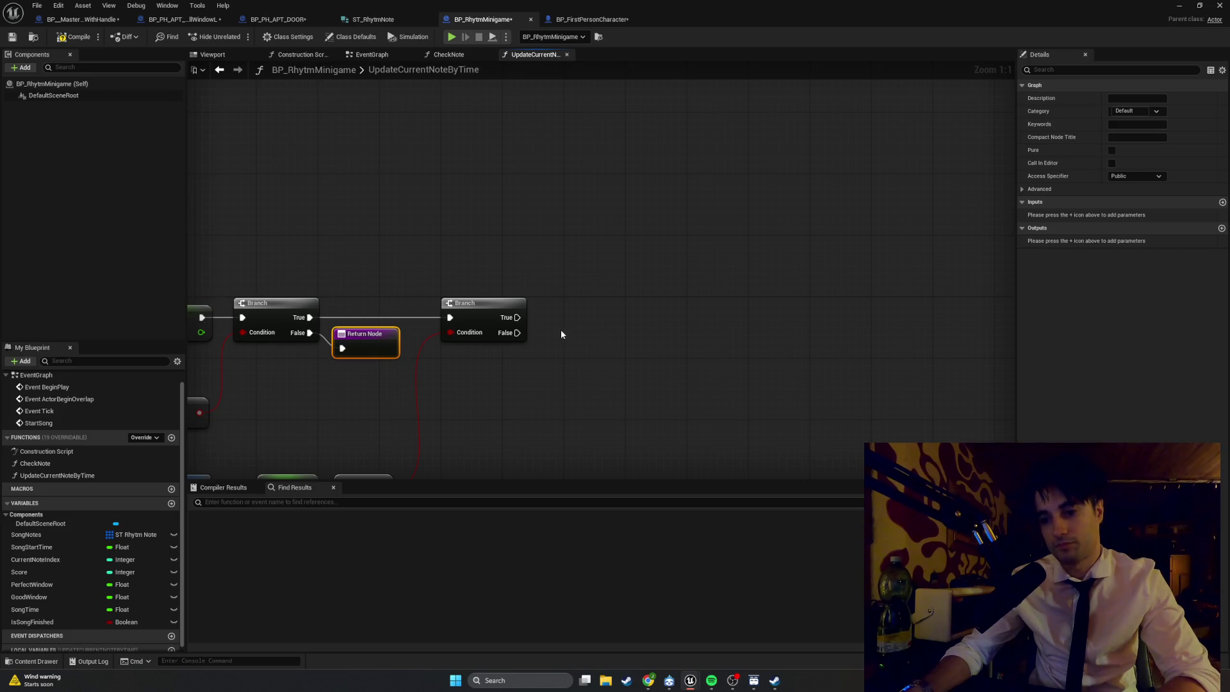
left_click_drag(517, 317, 664, 291)
type("PRint")
key("Return")
left_click(722, 328)
type("Auto-Miss")
left_click(770, 264)
- Tuck the Print String node closer to the Branch and pan to the graph's right end
mouse_move(697, 298)
left_mouse_down()
mouse_move(596, 298)
mouse_move(659, 292)
left_mouse_up()
left_click(682, 366)
left_click(668, 362)
left_click_drag(669, 362, 626, 279)
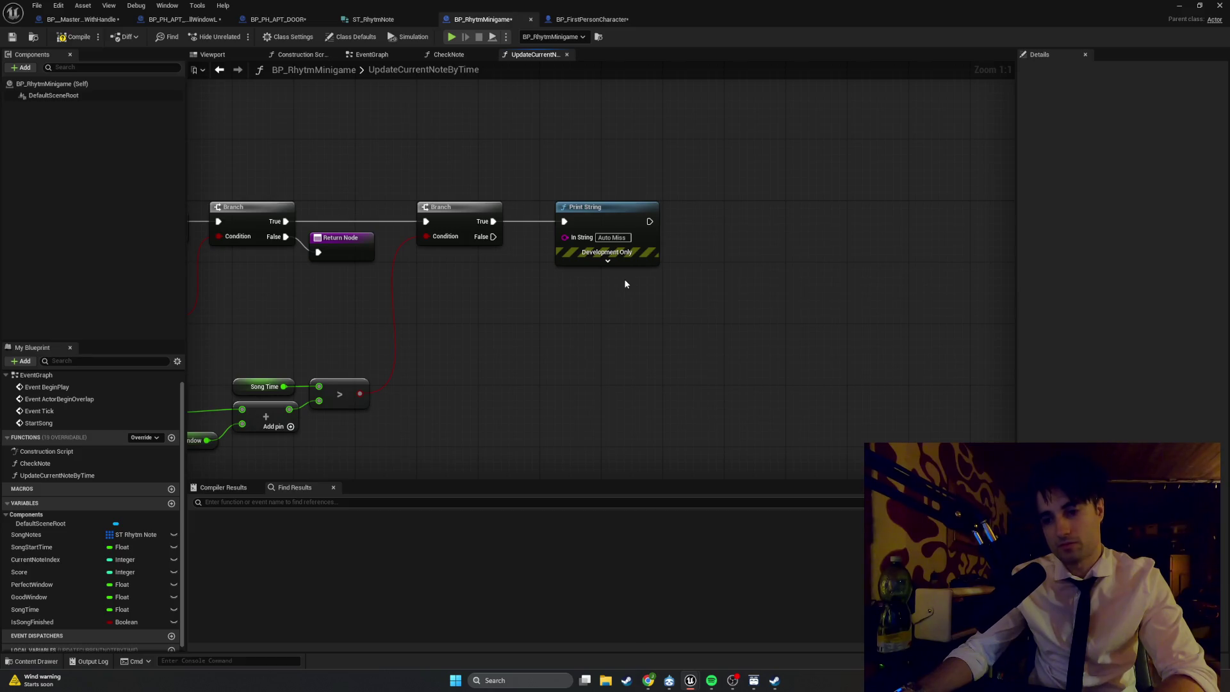
left_click_drag(624, 285, 491, 321)
- Add a SET Current Note Index node after Print String
left_click_drag(517, 257, 635, 259)
type("set current")
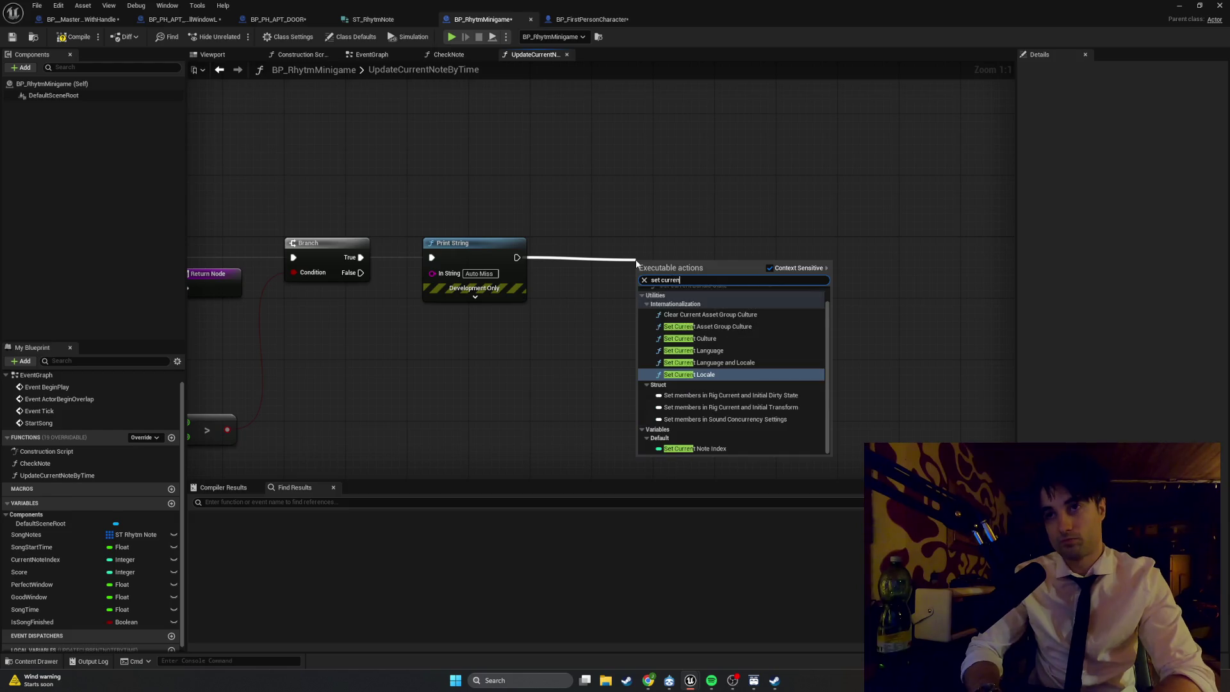
key("Down")
key("Down")
key("Down")
key("Return")
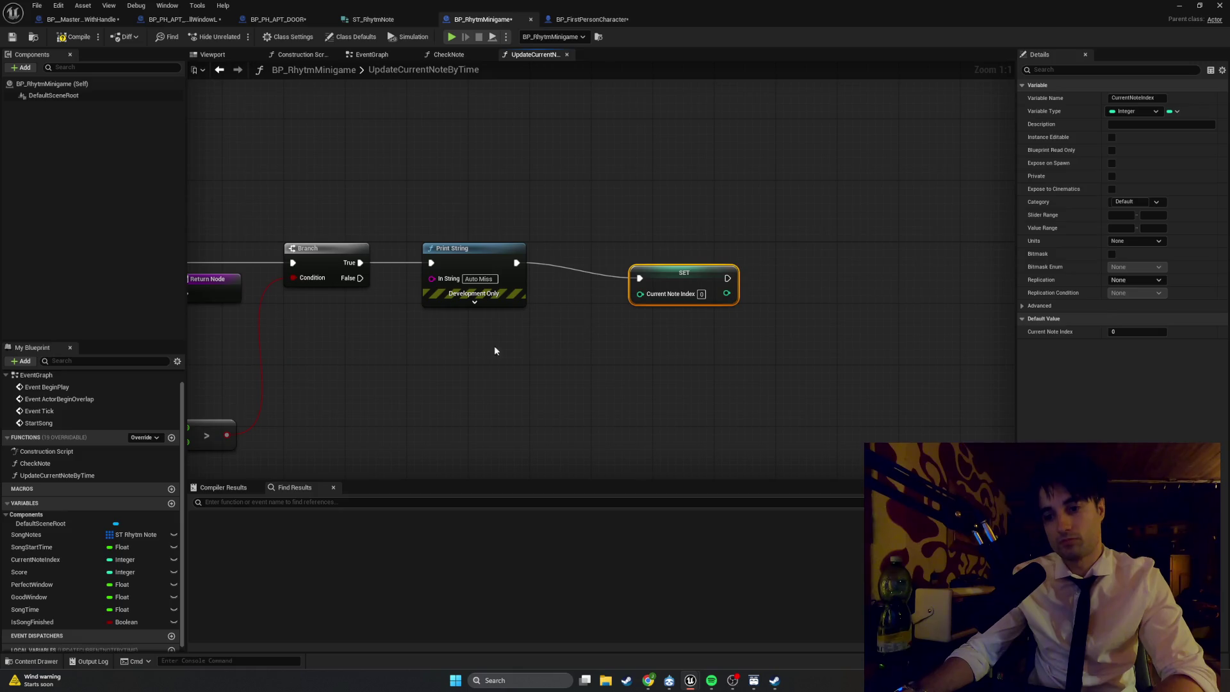
- Place a Current Note Index getter and an Add node with 1 beside it
mouse_move(65, 561)
left_mouse_down()
mouse_move(271, 454)
mouse_move(513, 355)
mouse_move(654, 374)
left_mouse_up()
left_click(551, 370)
right_click(652, 370)
type("+")
key("Return")
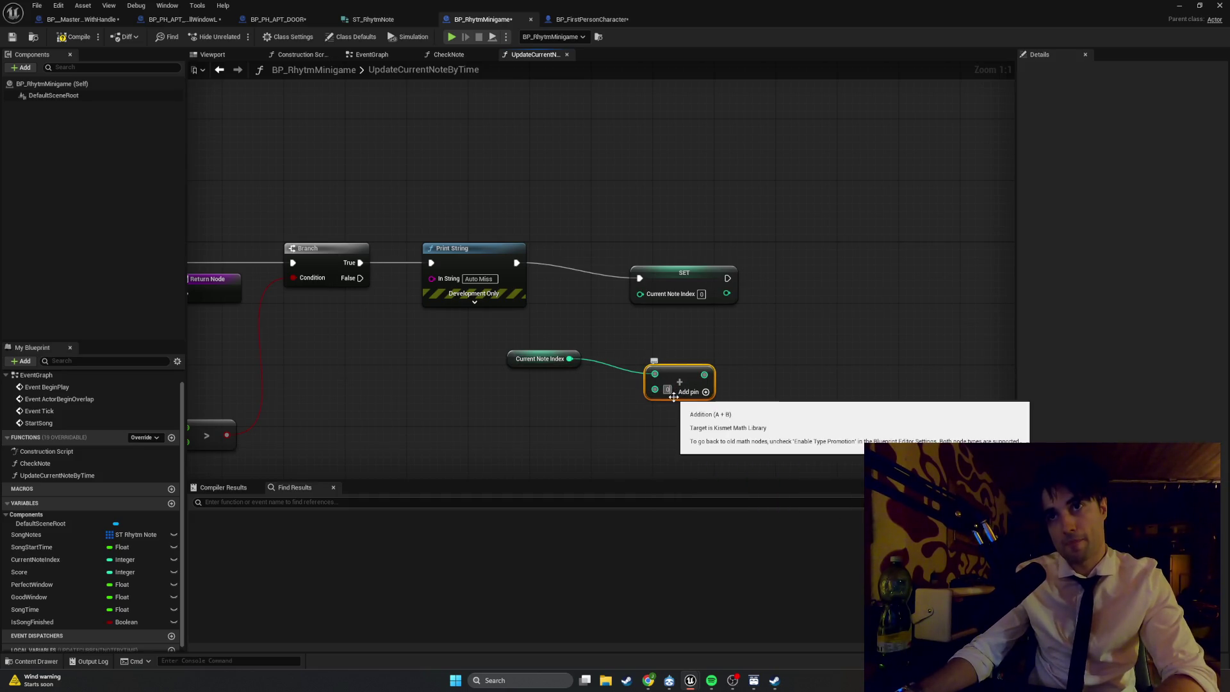
left_click(667, 389)
type("1")
left_click_drag(669, 380, 624, 365)
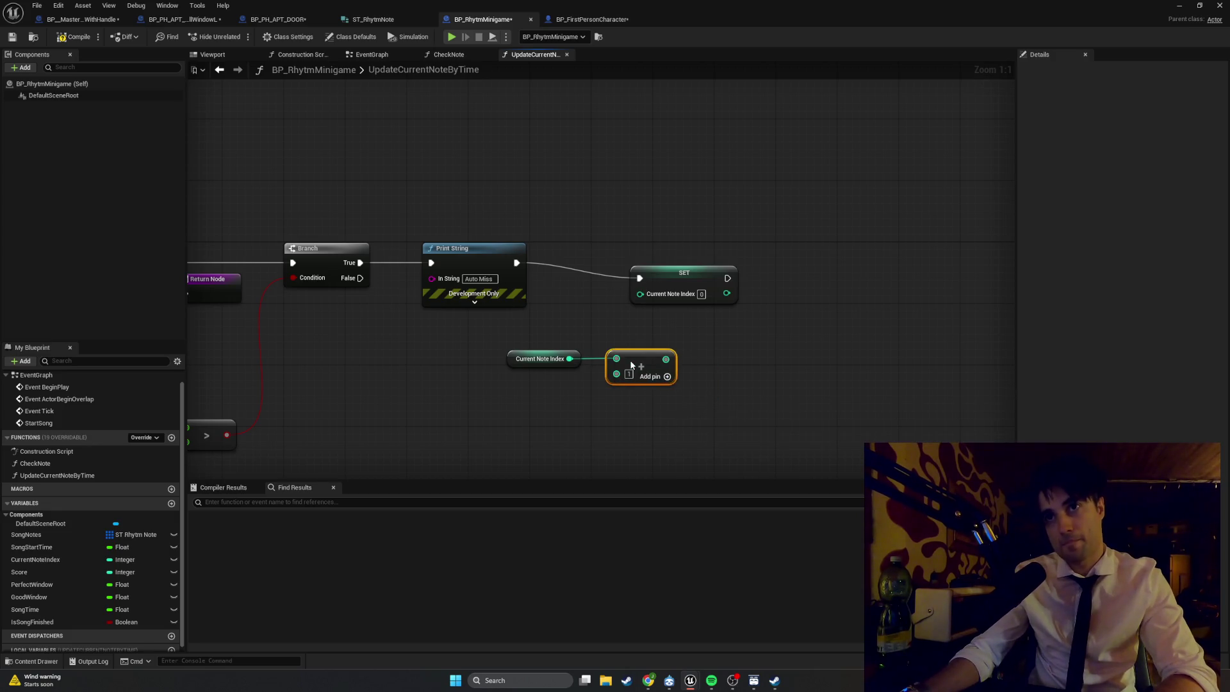
- Connect the Add result into SET's Current Note Index and raise the getter and Add nodes
left_click_drag(710, 406, 500, 345)
mouse_move(658, 359)
left_mouse_down()
mouse_move(628, 314)
mouse_move(639, 293)
mouse_move(720, 255)
left_mouse_up()
left_click(686, 317)
left_click(788, 340)
left_click_drag(685, 412, 500, 335)
mouse_move(639, 384)
left_mouse_down()
mouse_move(647, 322)
mouse_move(624, 345)
left_mouse_up()
left_click(759, 290)
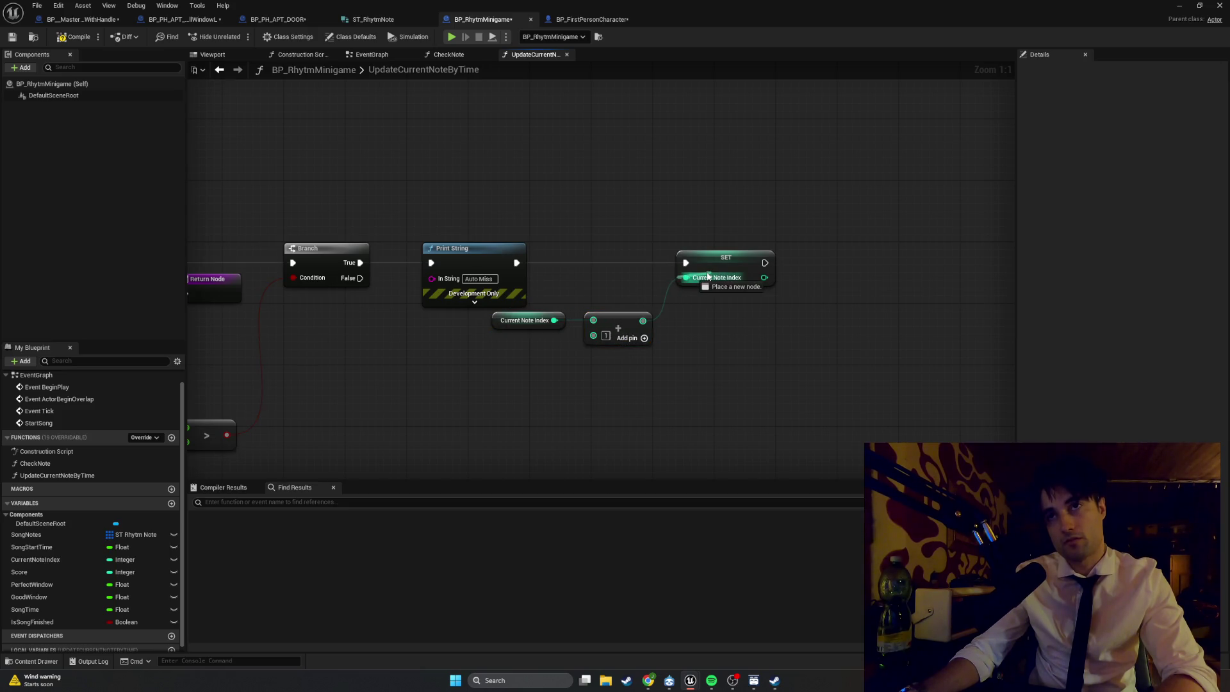
- Arrange Print String, SET, getter and Add into a compact row after the Branch
left_click_drag(776, 361, 540, 234)
left_click_drag(693, 255, 587, 266)
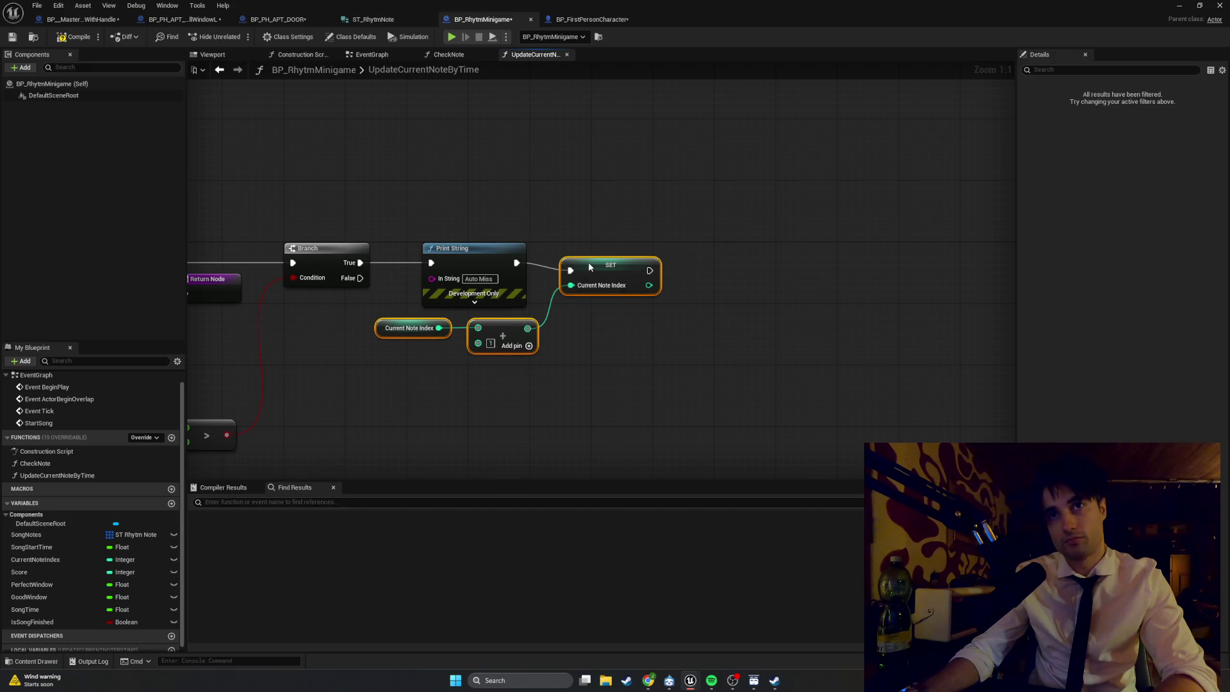
left_click_drag(543, 355, 413, 315)
left_click_drag(494, 325, 494, 332)
mouse_move(691, 365)
left_mouse_down()
mouse_move(655, 329)
mouse_move(484, 265)
mouse_move(445, 267)
left_mouse_up()
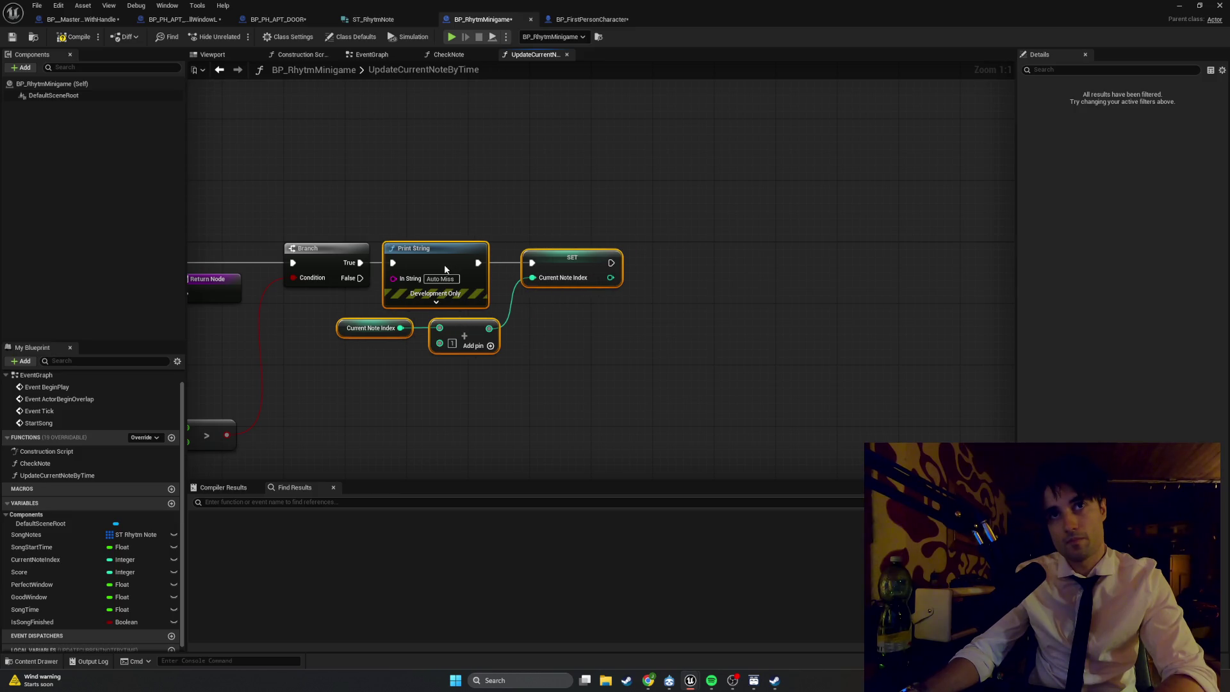
left_click(565, 337)
mouse_move(694, 398)
left_mouse_down()
mouse_move(453, 233)
mouse_move(368, 206)
left_mouse_up()
left_click_drag(462, 220, 639, 219)
left_click(397, 184)
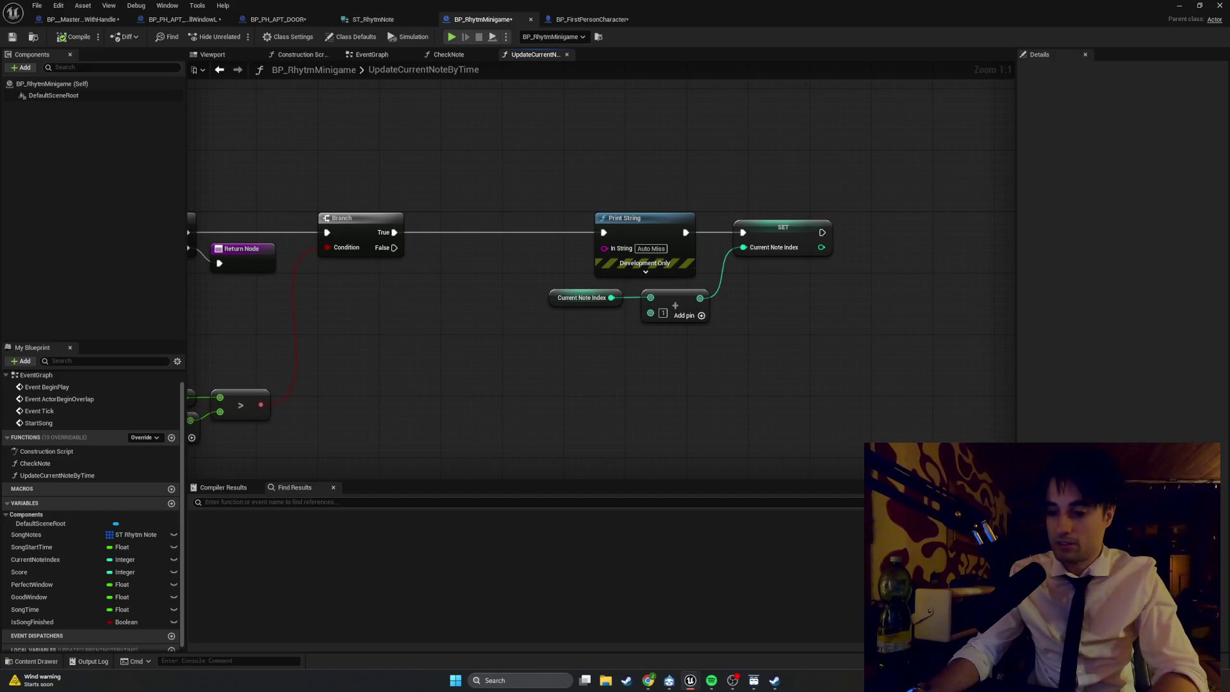
- Duplicate the Return Node and attach the copy to the second Branch's False
left_click(269, 261)
key("ctrl+c")
key("ctrl+v")
mouse_move(394, 247)
left_mouse_down()
mouse_move(477, 276)
mouse_move(434, 251)
mouse_move(458, 252)
left_mouse_up()
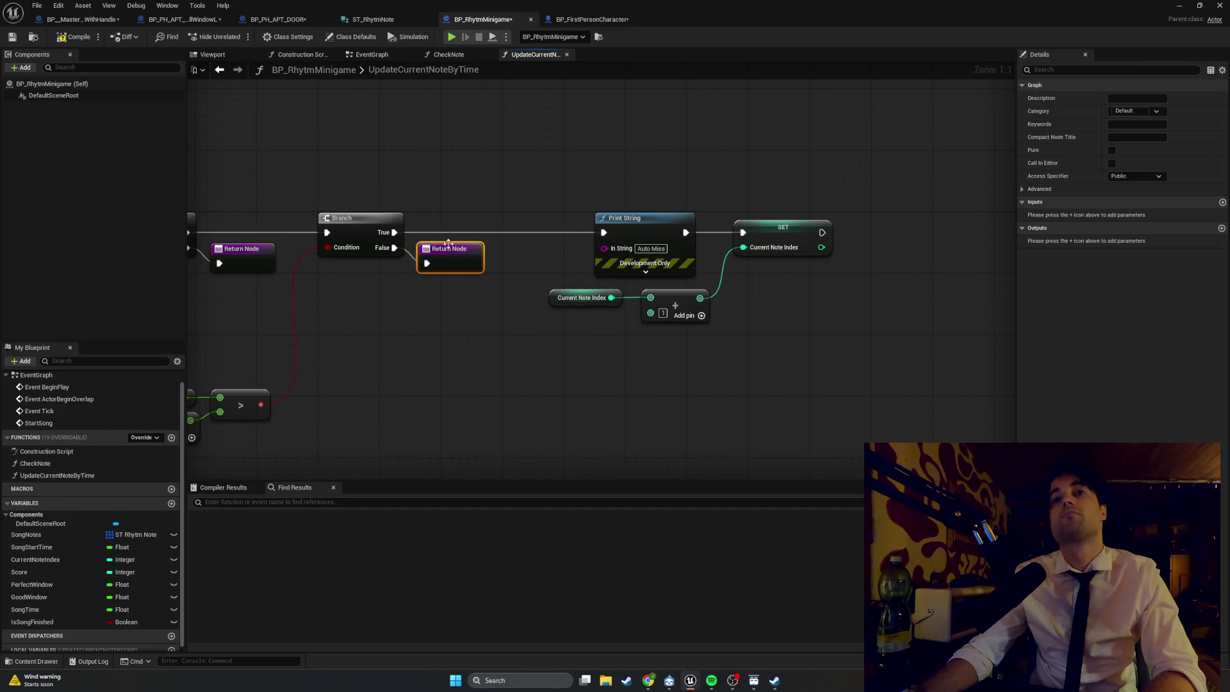
- Shift the Print String, SET, getter and Add nodes left into a neat layout
left_click_drag(826, 370, 549, 170)
left_click_drag(651, 220, 552, 220)
left_click(685, 328)
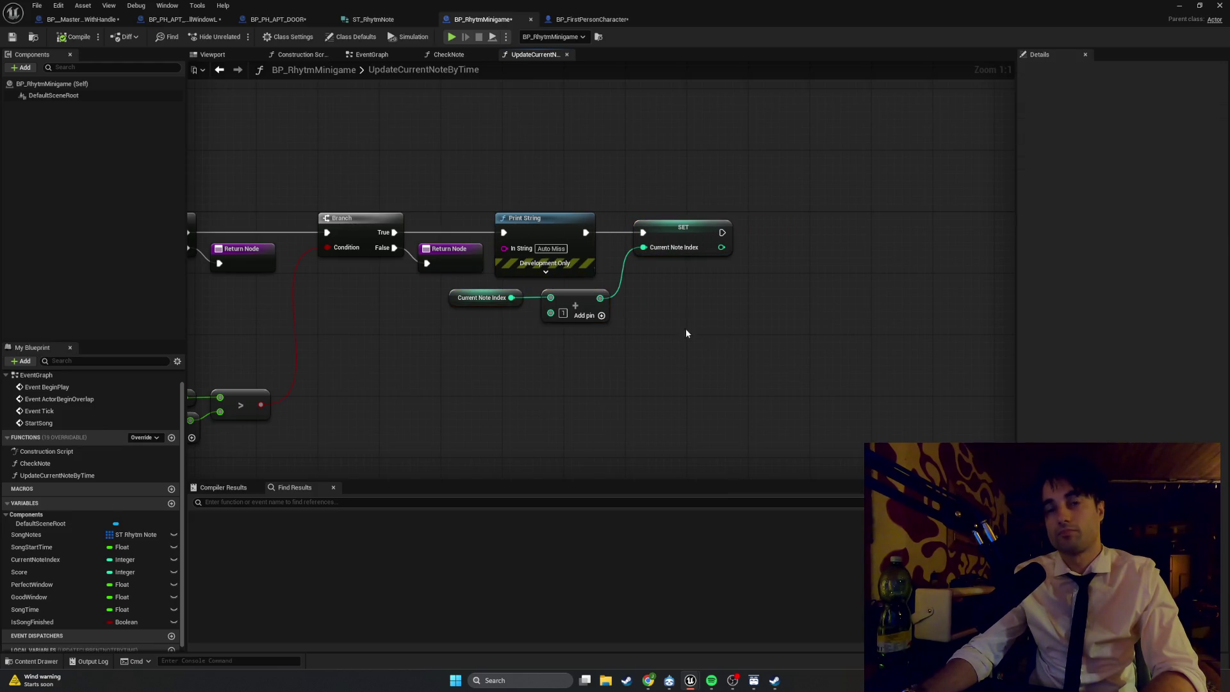
mouse_move(684, 311)
left_mouse_down()
mouse_move(708, 366)
mouse_move(666, 229)
mouse_move(647, 224)
left_mouse_up()
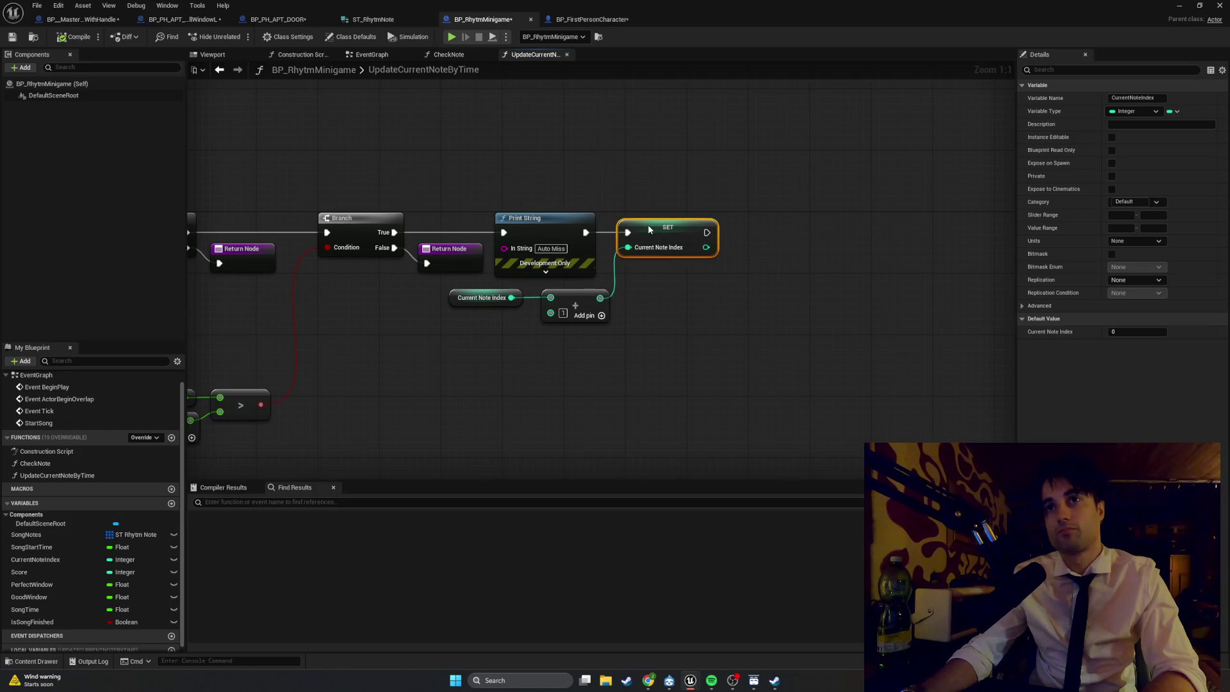
left_click_drag(602, 351, 477, 297)
left_click(625, 355)
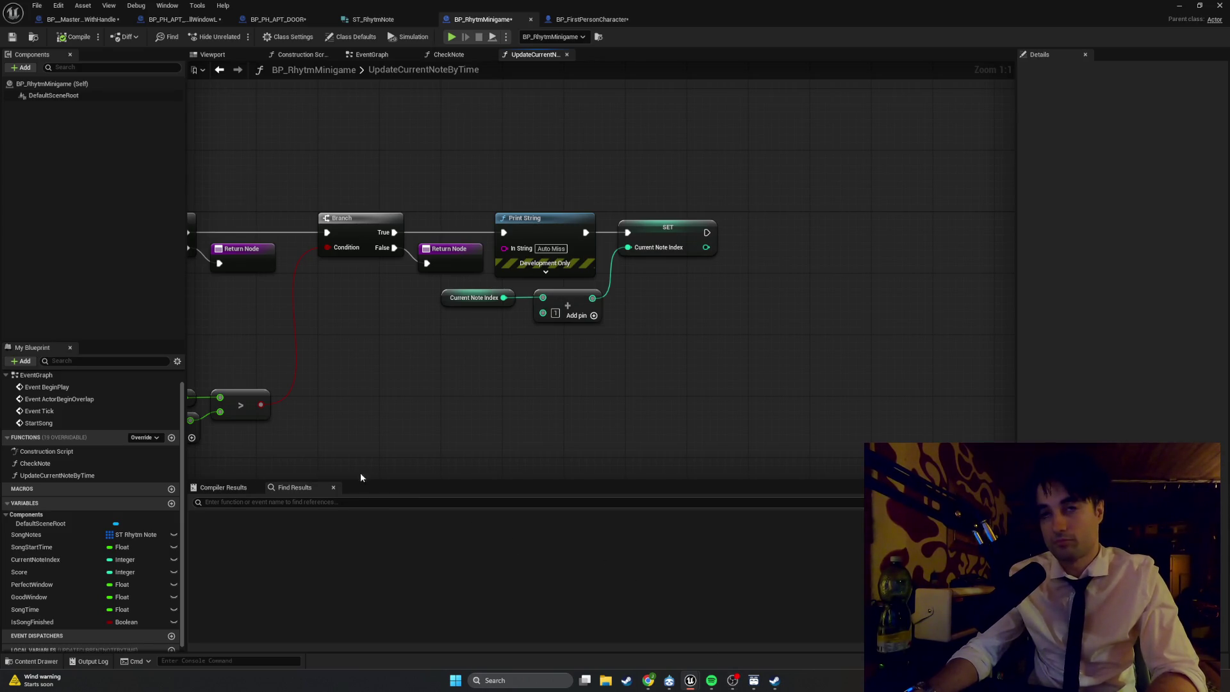
- Screenshot the finished graph and add a new Boolean variable to the blueprint
scroll(361, 477, "down", 2)
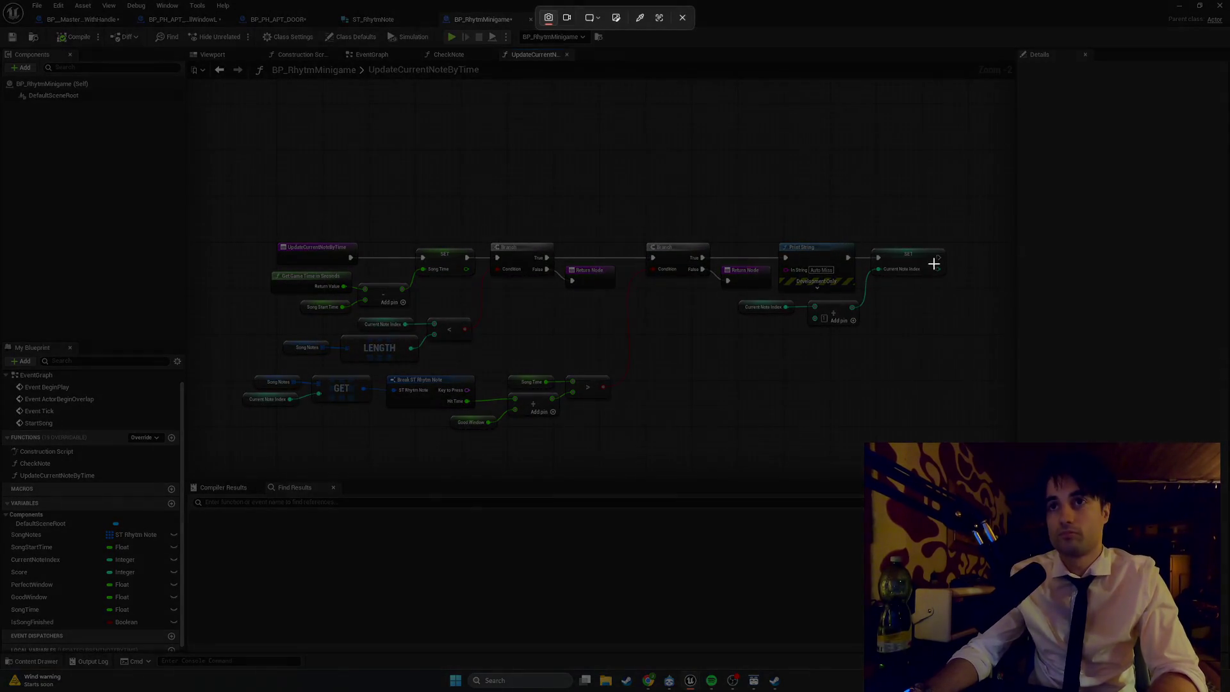
mouse_move(993, 214)
left_mouse_down()
mouse_move(282, 407)
mouse_move(218, 444)
left_mouse_up()
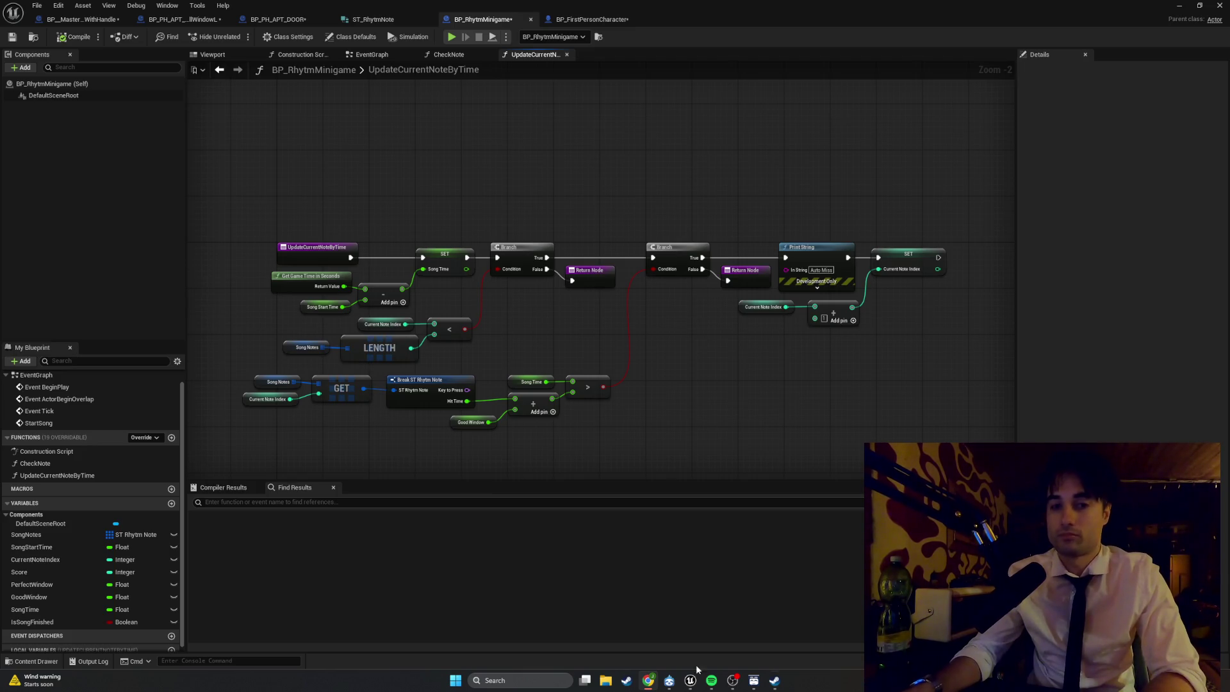
left_click(170, 505)
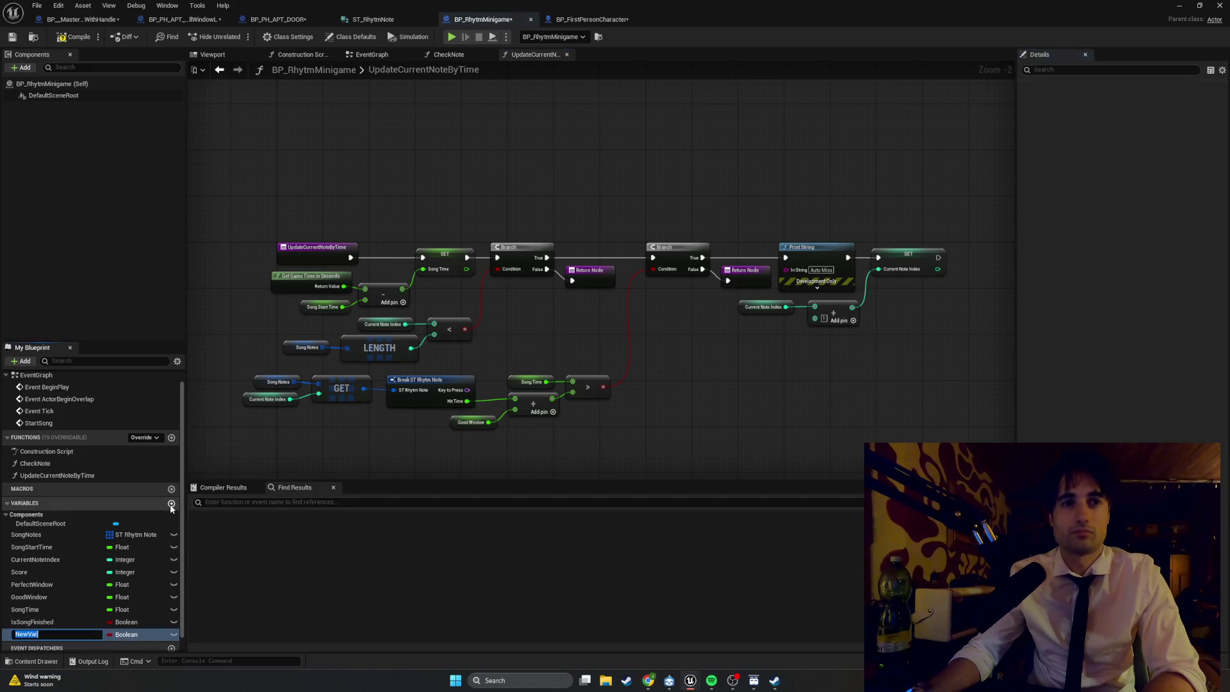
- Name the new Boolean IsSongPlaying and switch to the EventGraph
type("Is")
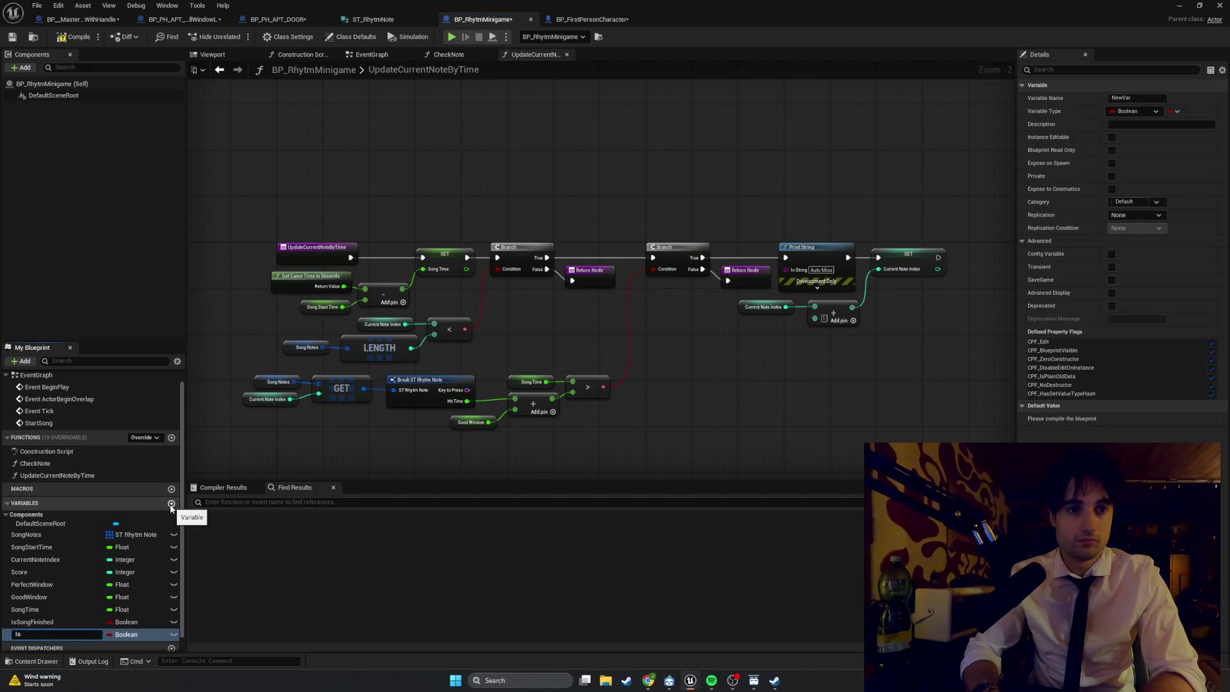
type("SongPlayin")
key("Return")
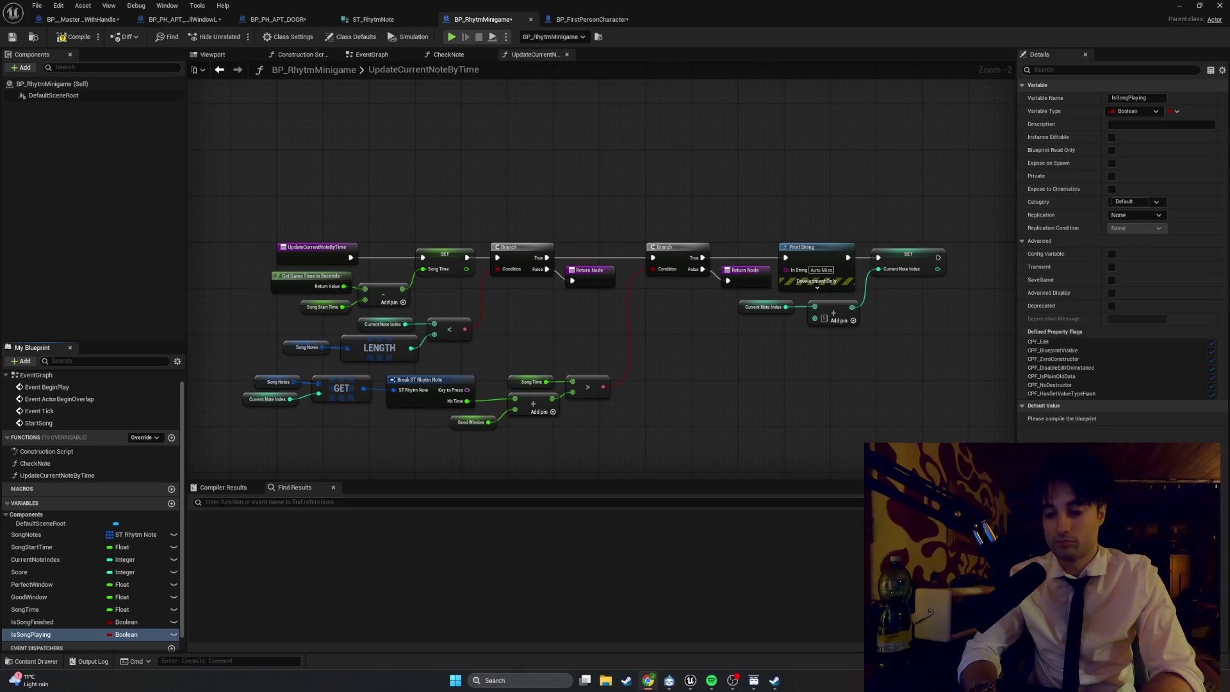
left_click(371, 55)
- Insert a Set Is Song Playing (true) node right after the StartSong event
left_click_drag(451, 283, 288, 267)
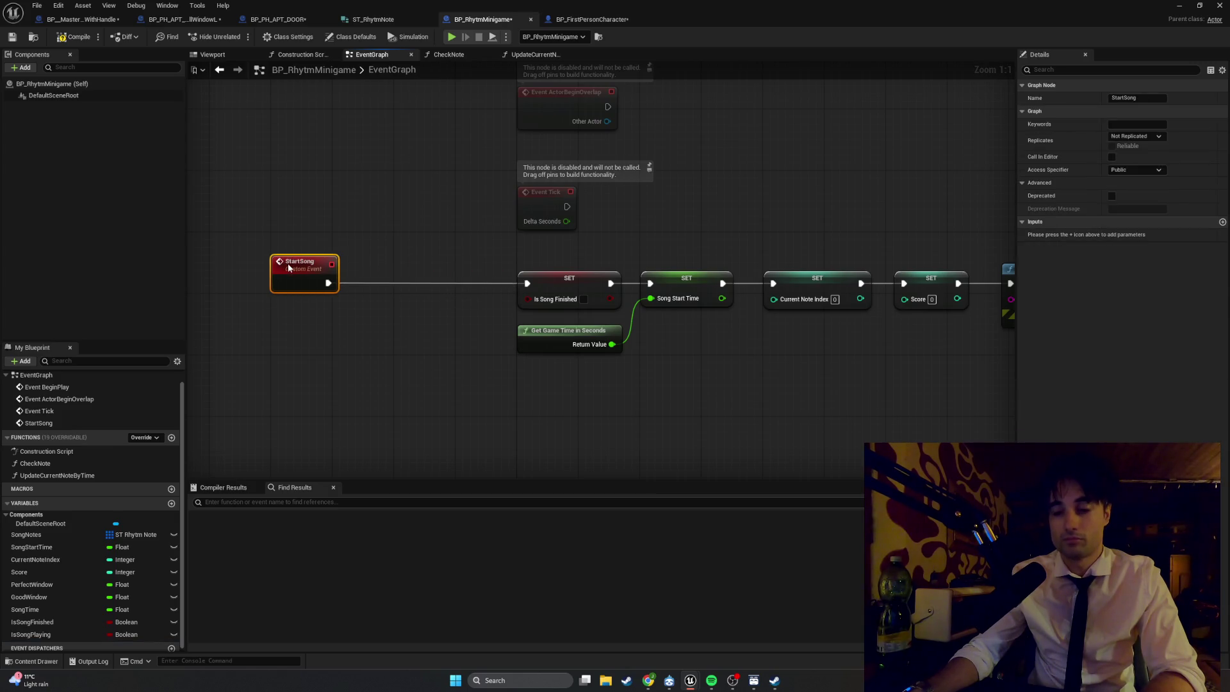
left_click(384, 416)
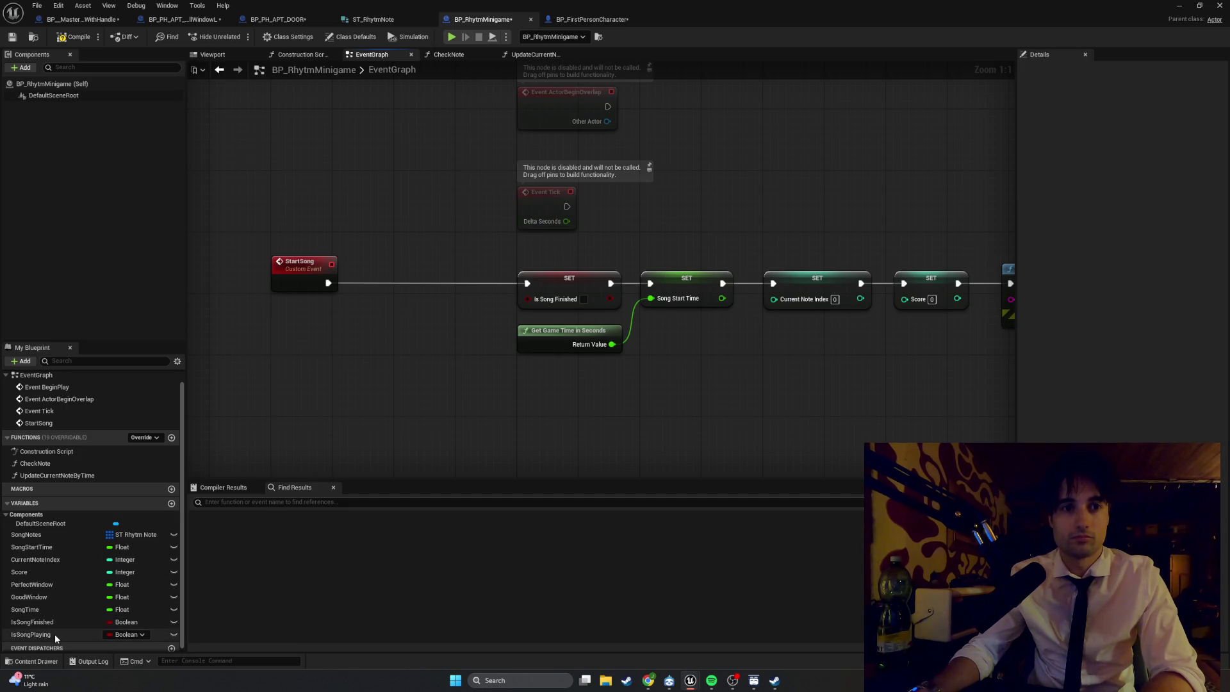
mouse_move(55, 634)
left_mouse_down()
mouse_move(355, 337)
mouse_move(389, 330)
left_mouse_up()
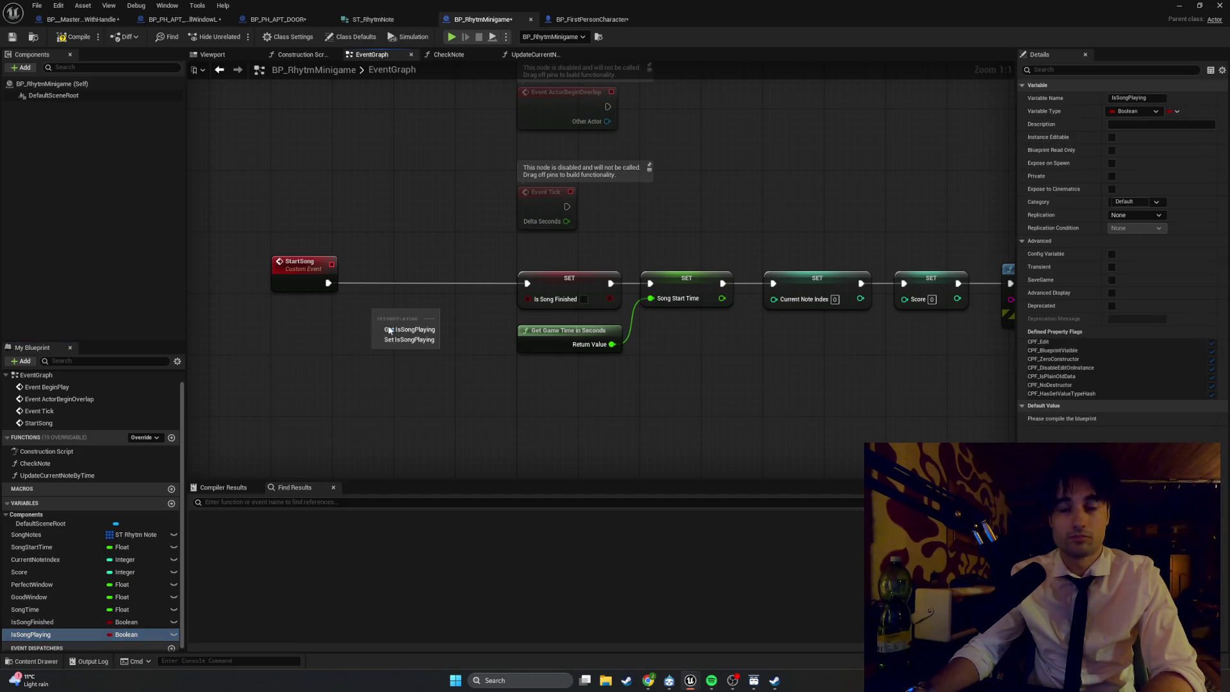
left_click(392, 339)
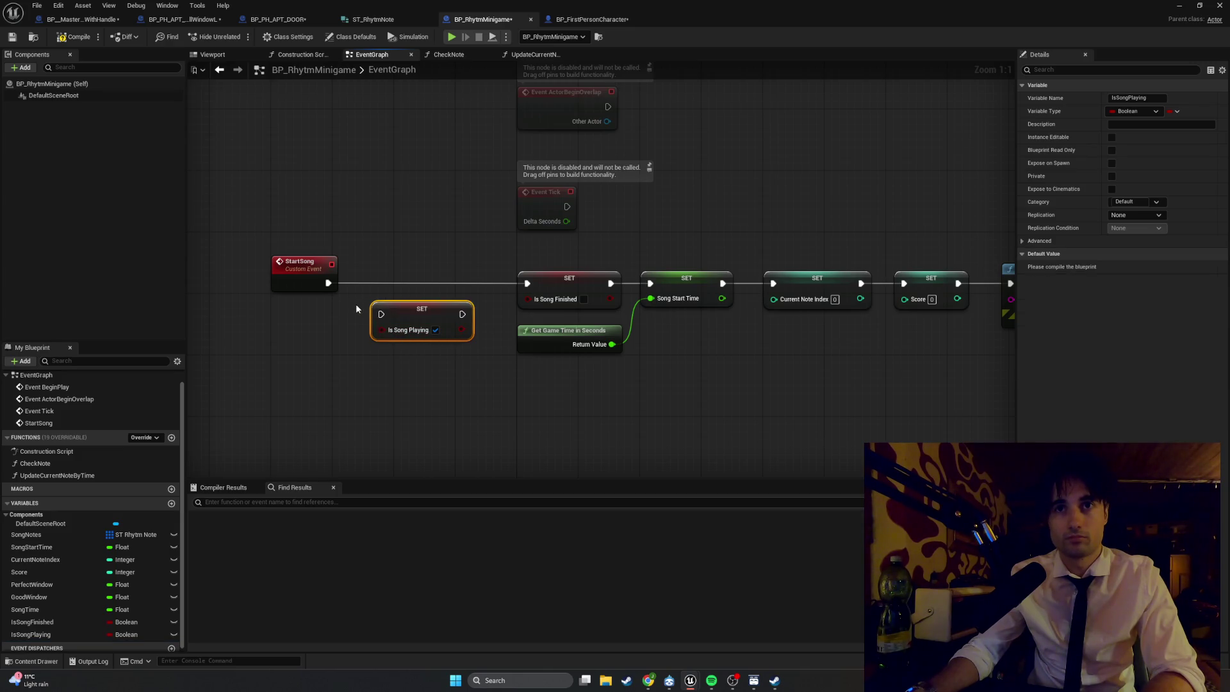
mouse_move(328, 282)
left_mouse_down()
mouse_move(381, 314)
mouse_move(508, 286)
mouse_move(451, 280)
left_mouse_up()
left_click(328, 282)
left_click(310, 235)
left_click_drag(317, 263, 370, 264)
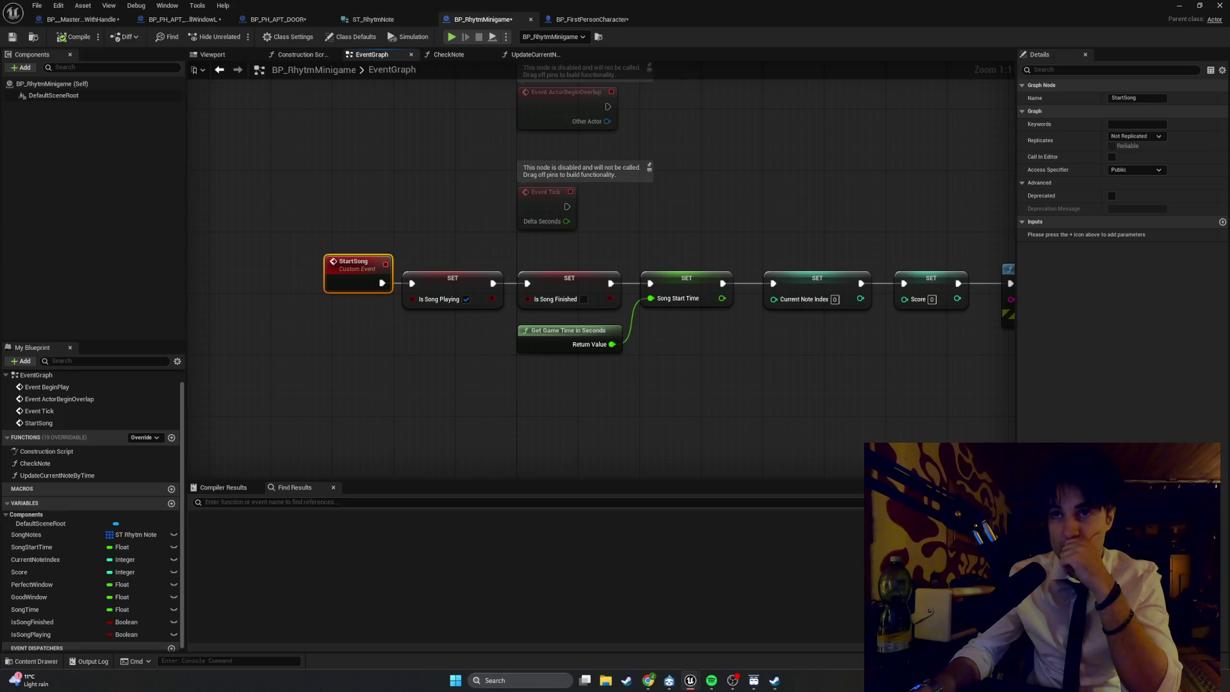
- Pan to the full StartSong chain and capture it as a screenshot
left_click_drag(724, 470, 621, 467)
key("super+shift+s")
mouse_move(198, 402)
left_mouse_down()
mouse_move(651, 190)
mouse_move(1024, 206)
left_mouse_up()
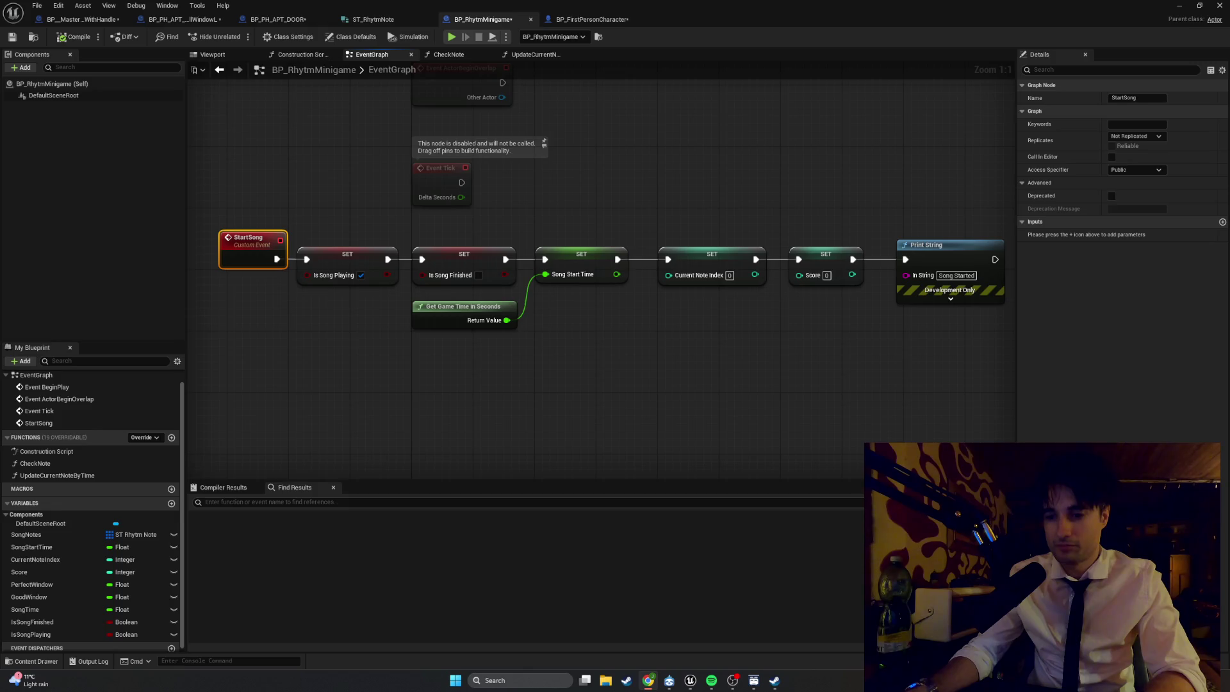
- Add a Branch node driven by Event Tick
mouse_move(457, 167)
left_mouse_down()
mouse_move(454, 363)
mouse_move(656, 365)
left_mouse_up()
type("branch")
key("Return")
left_click_drag(459, 379, 649, 379)
mouse_move(449, 368)
left_mouse_down()
mouse_move(539, 360)
mouse_move(539, 344)
left_mouse_up()
left_click_drag(666, 364, 666, 333)
left_click(340, 430)
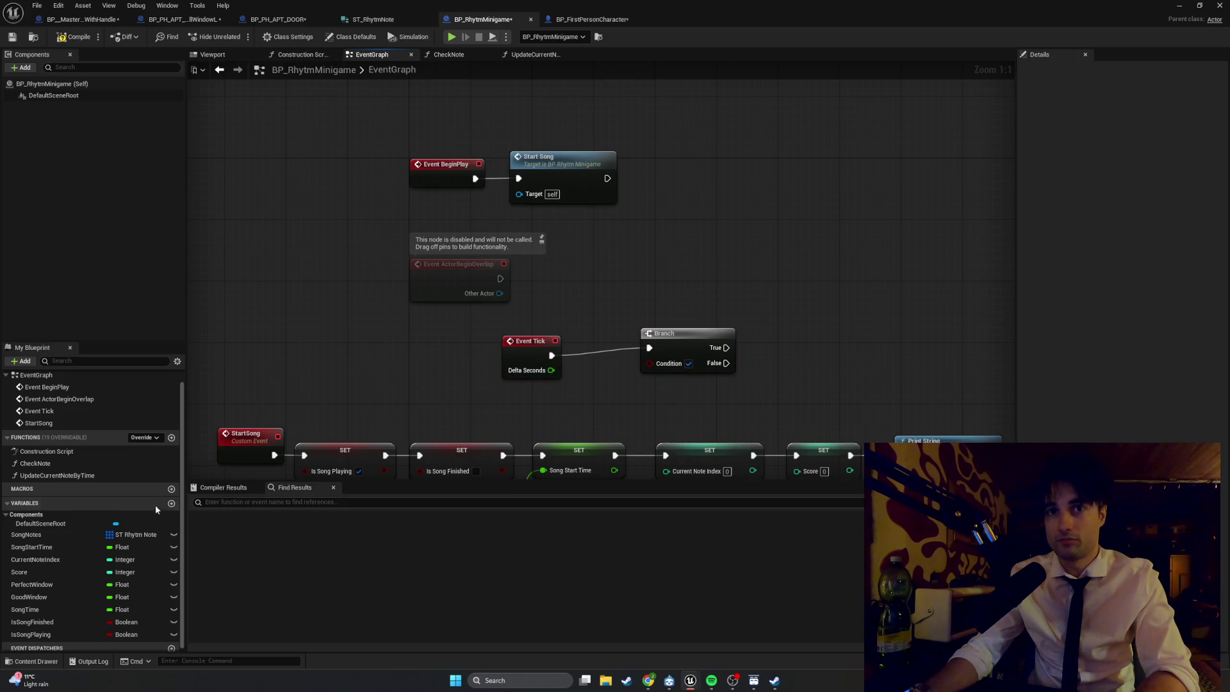
- Feed an Is Song Playing getter into the Branch's Condition
mouse_move(60, 633)
left_mouse_down()
mouse_move(492, 462)
mouse_move(551, 402)
mouse_move(649, 362)
left_mouse_up()
left_click(566, 426)
left_click_drag(561, 403, 576, 389)
left_click_drag(660, 334, 652, 342)
left_click_drag(724, 421, 568, 346)
left_click_drag(664, 345, 610, 345)
- Tidy the Event Tick, BeginPlay and ActorBeginOverlap nodes and drop in an Update Current Note By Time call
left_click_drag(700, 378, 472, 325)
mouse_move(667, 409)
left_mouse_down()
mouse_move(506, 349)
mouse_move(303, 326)
mouse_move(222, 335)
left_mouse_up()
left_click_drag(431, 285, 223, 230)
left_click(556, 290)
mouse_move(661, 288)
left_mouse_down()
mouse_move(577, 324)
mouse_move(482, 217)
left_mouse_up()
left_click_drag(550, 261, 326, 154)
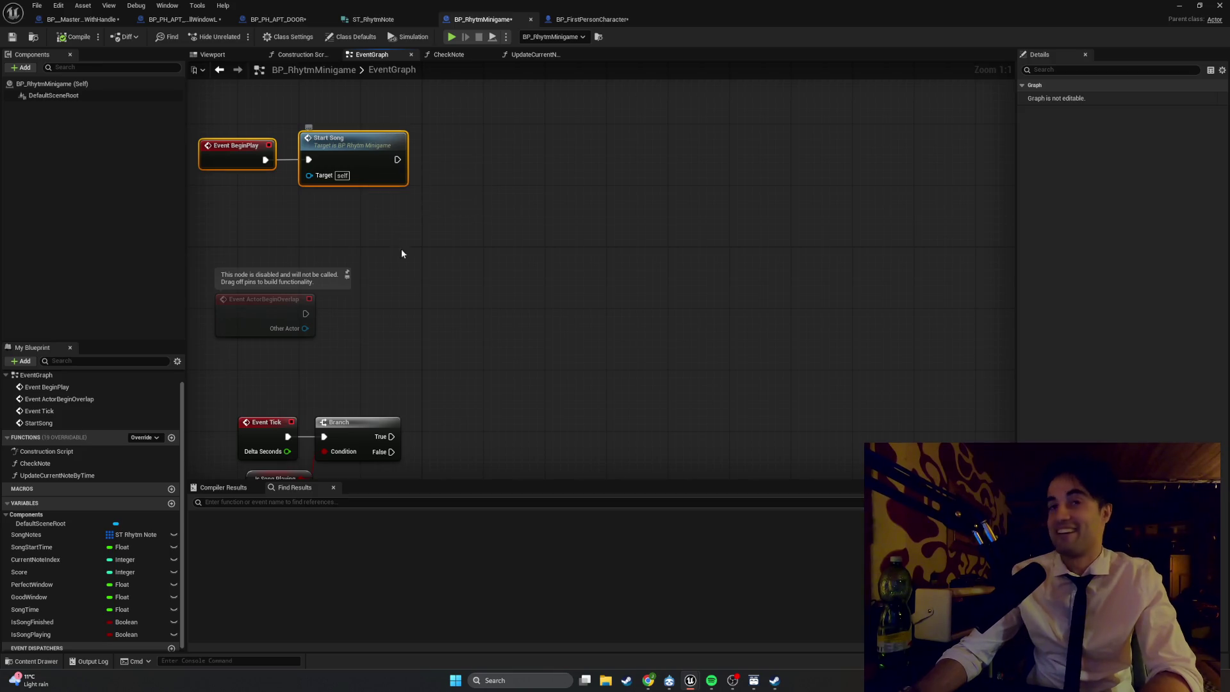
left_click_drag(408, 296, 484, 234)
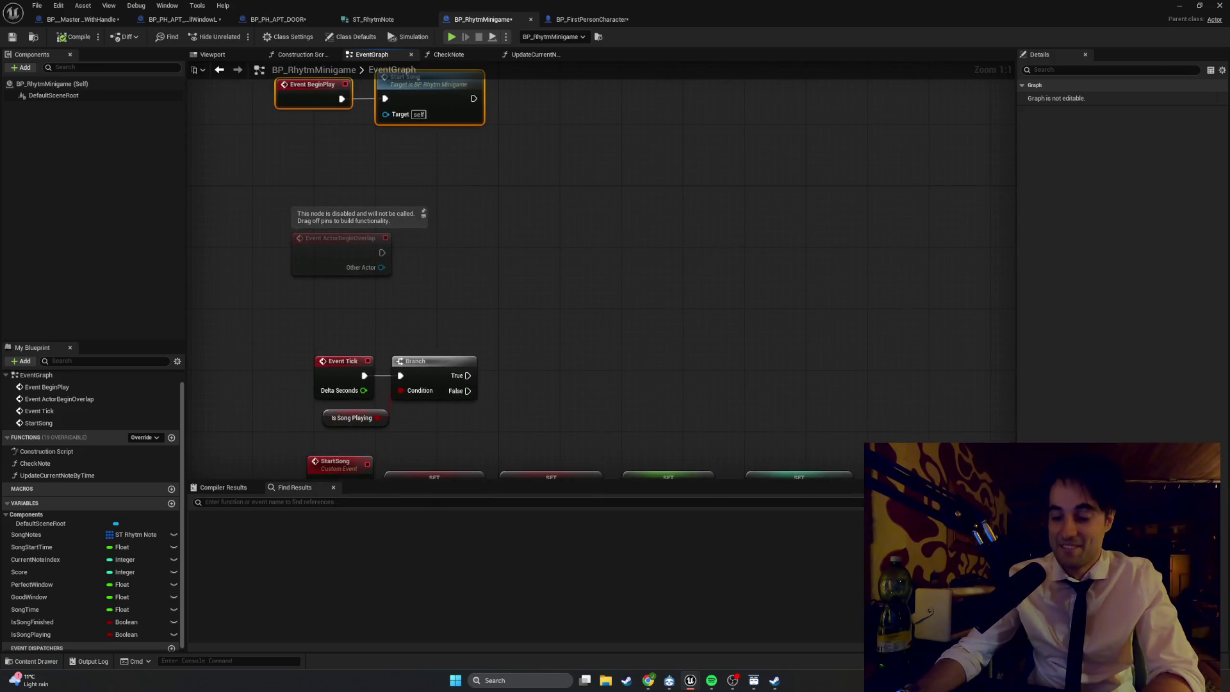
left_click_drag(427, 432, 502, 418)
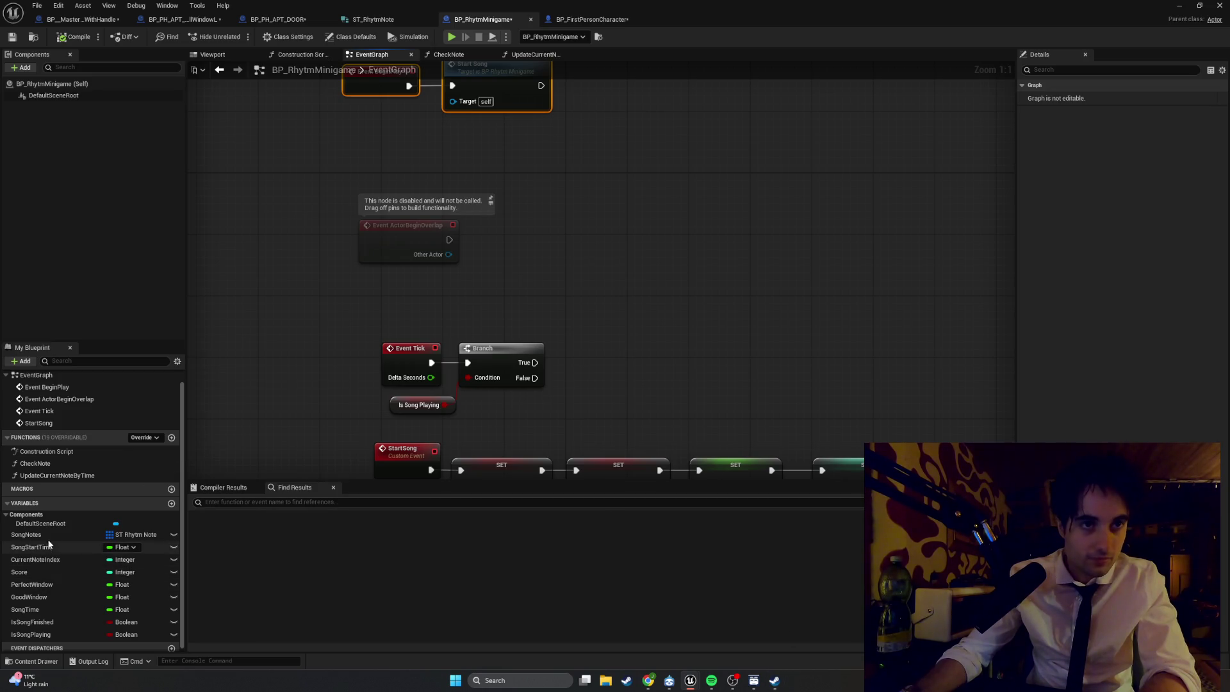
left_click_drag(60, 475, 607, 322)
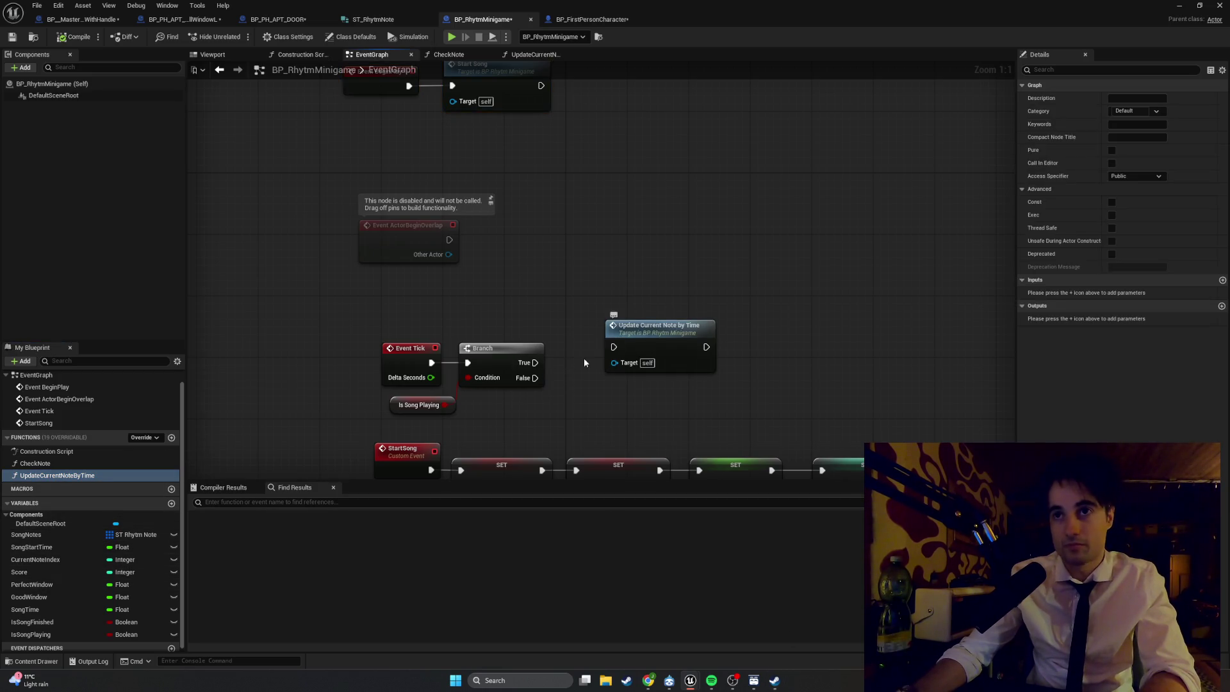
- Run Update Current Note By Time from the tick Branch's True, then open that function's graph
left_click_drag(535, 363, 620, 348)
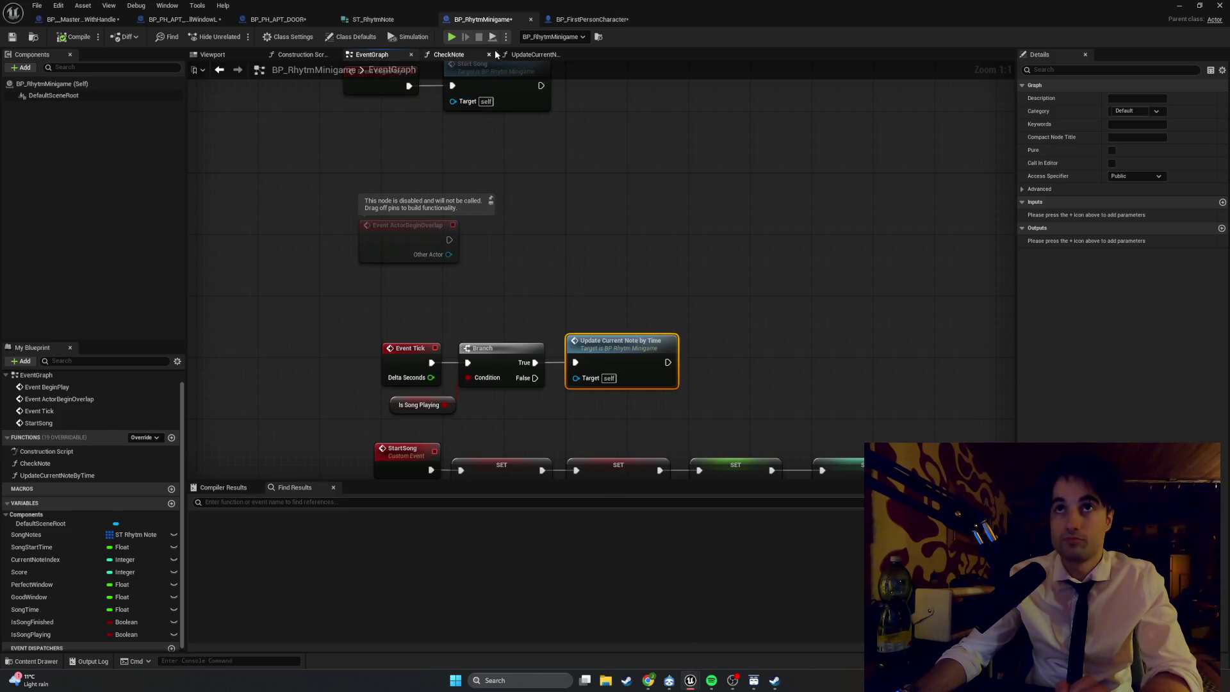
left_click(523, 55)
mouse_move(482, 201)
left_mouse_down()
mouse_move(352, 186)
mouse_move(288, 199)
left_mouse_up()
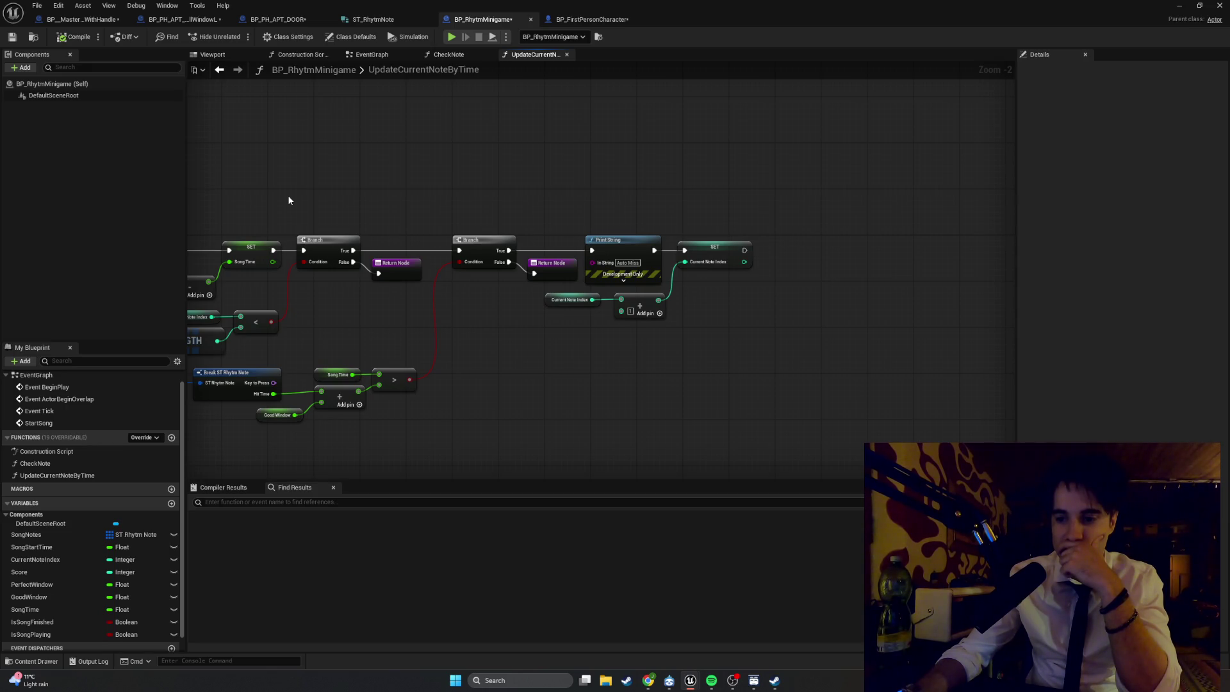
- Bring the Spotify window to the front and start a search for 'doors'
left_click_drag(379, 297, 368, 305)
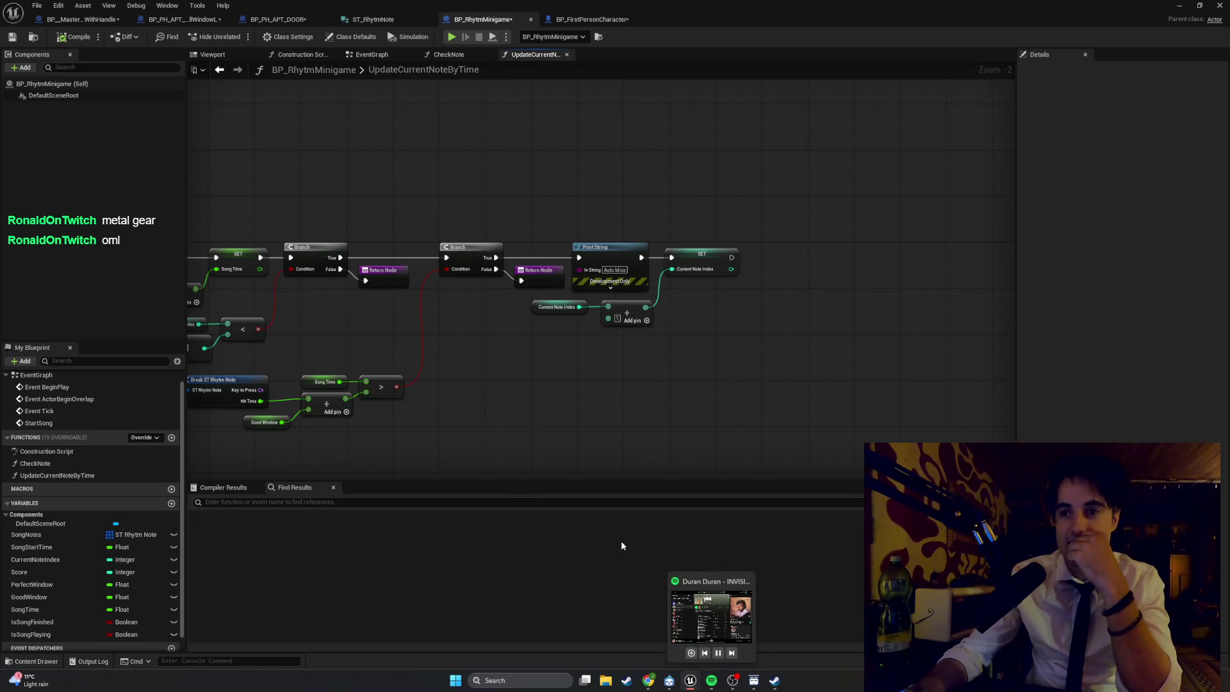
left_click(579, 544)
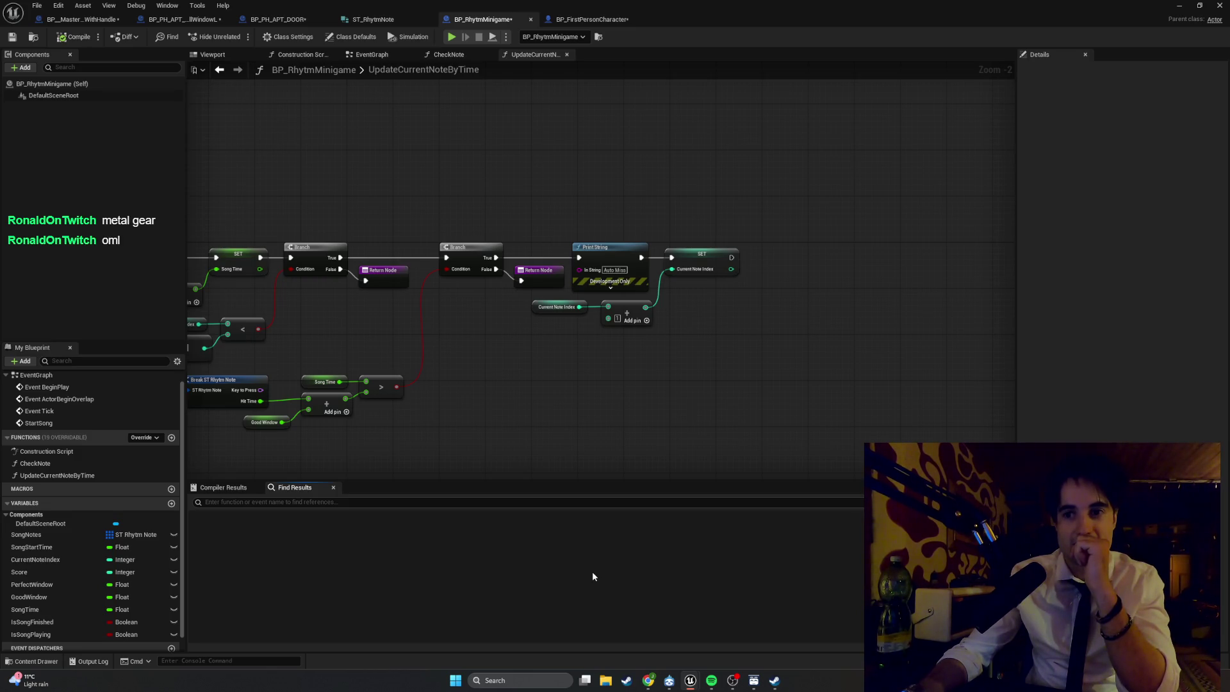
left_click(711, 680)
left_click(449, 104)
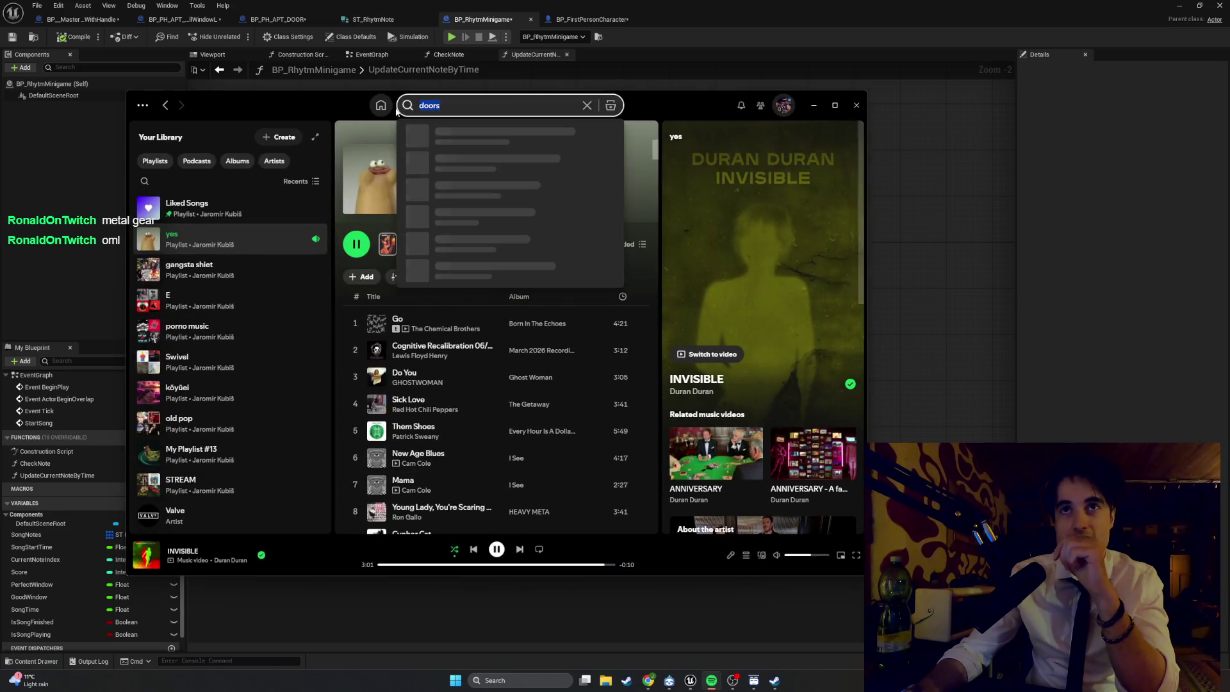
- Search Spotify for 'man who sold the world', play Midge Ure's version, then minimize Spotify
type("man")
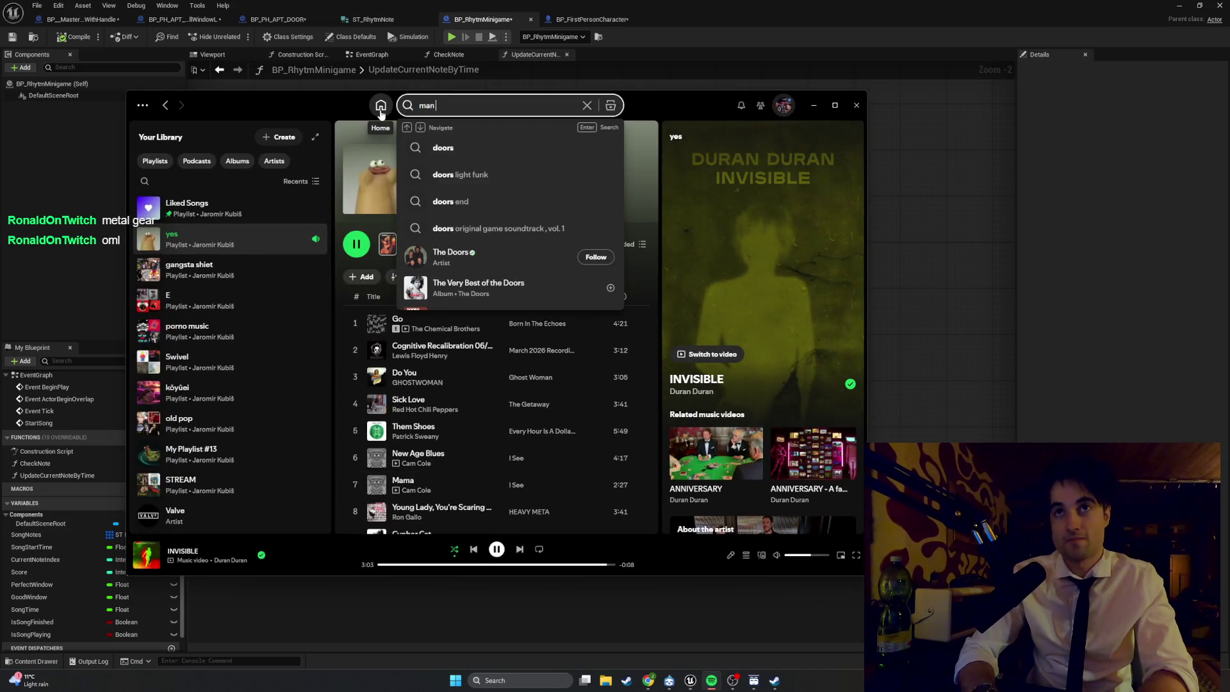
type(" who sold the wol")
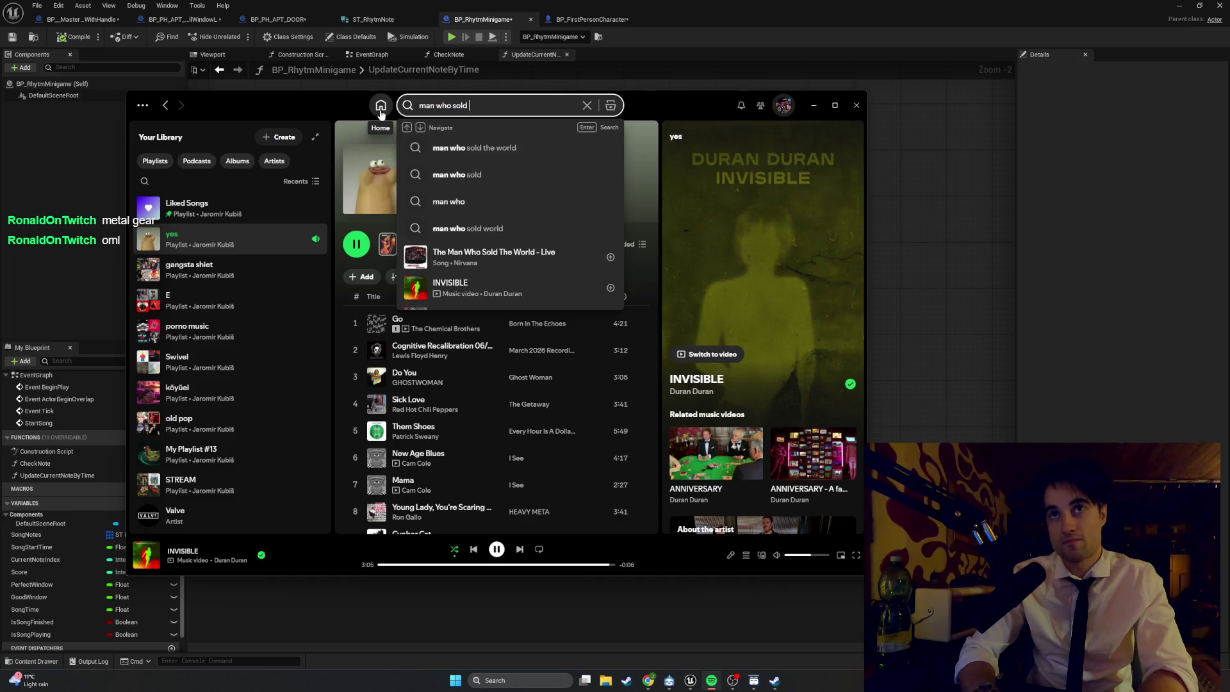
key("BackSpace")
type("r")
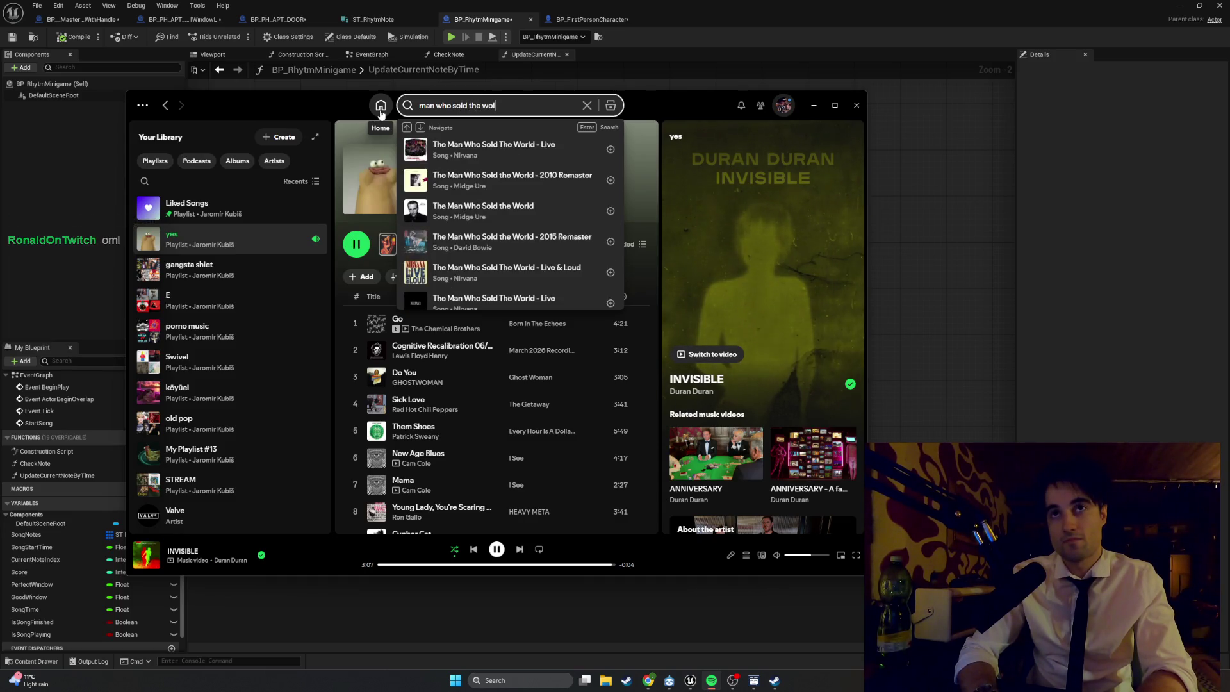
type("ld")
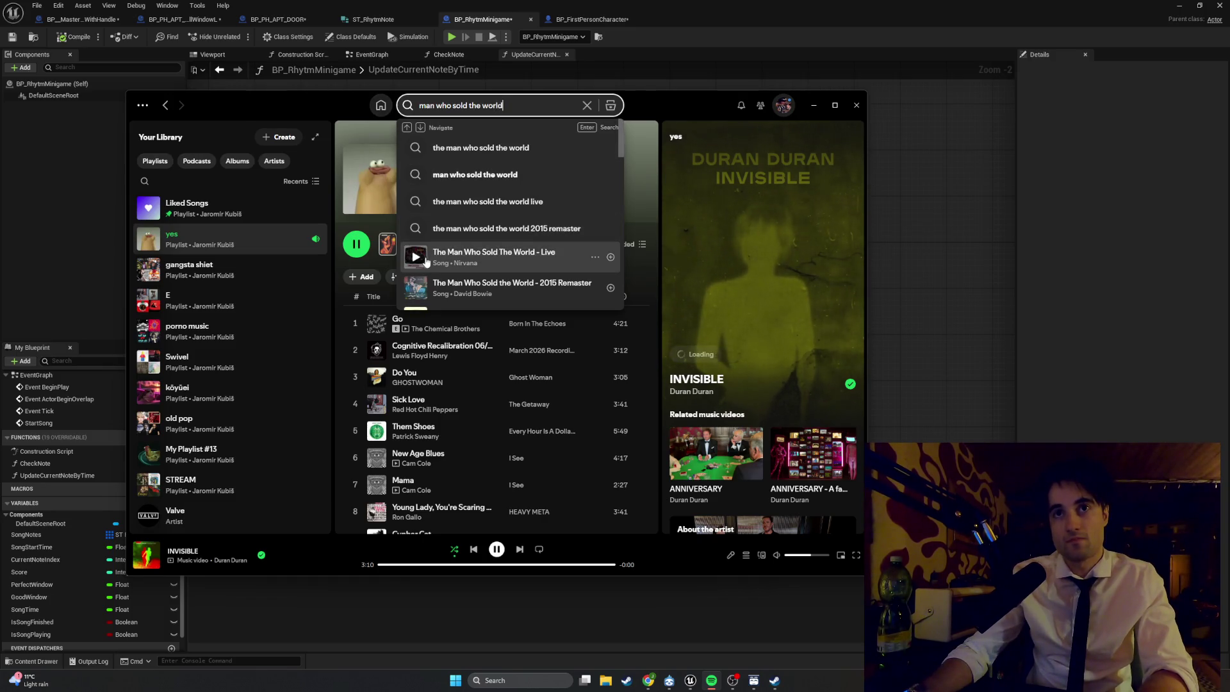
scroll(472, 241, "down", 2)
scroll(473, 242, "down", 1)
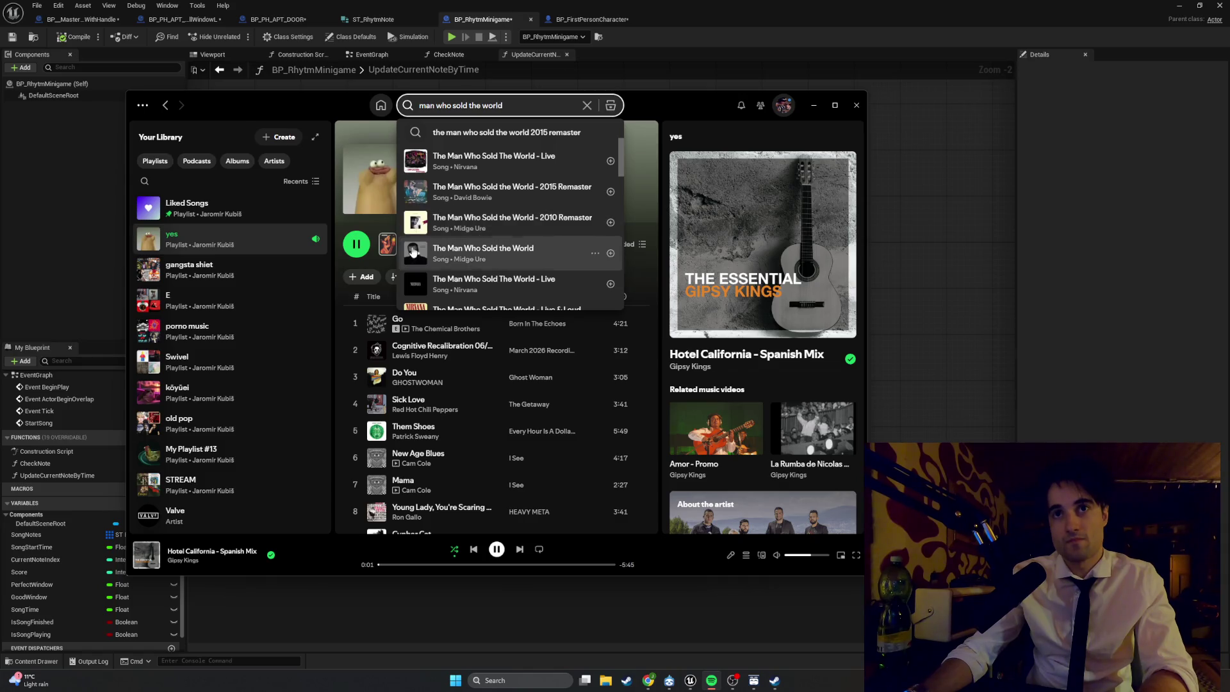
left_click(414, 252)
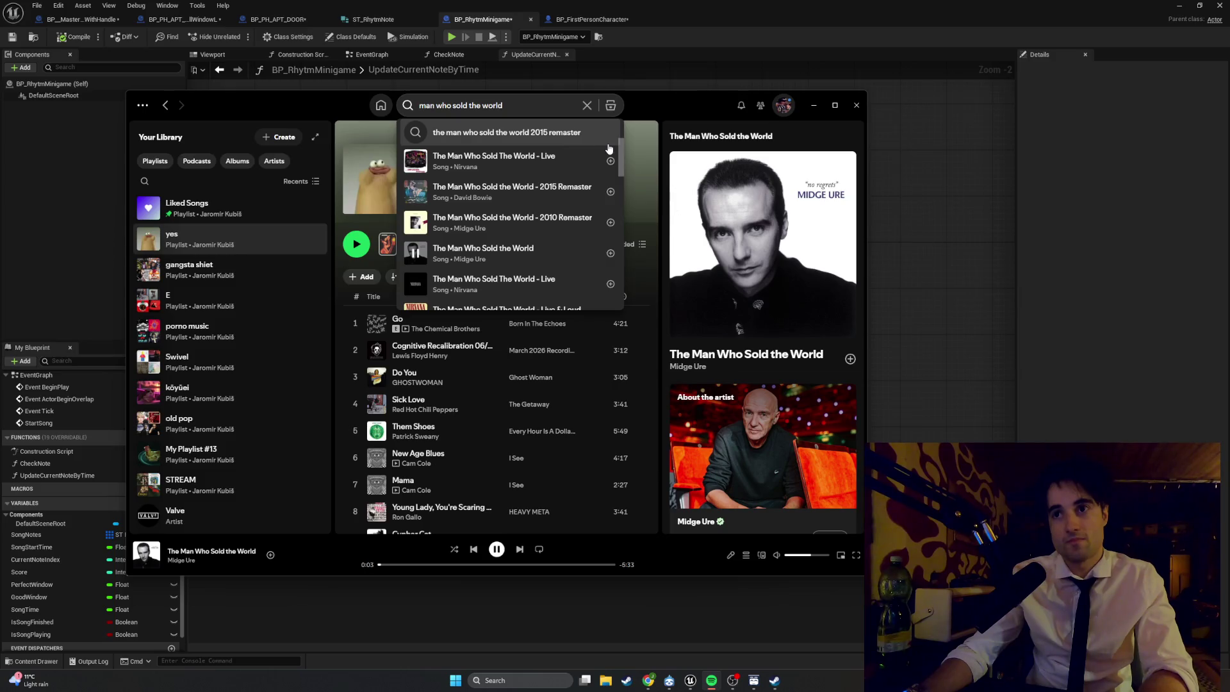
left_click(813, 106)
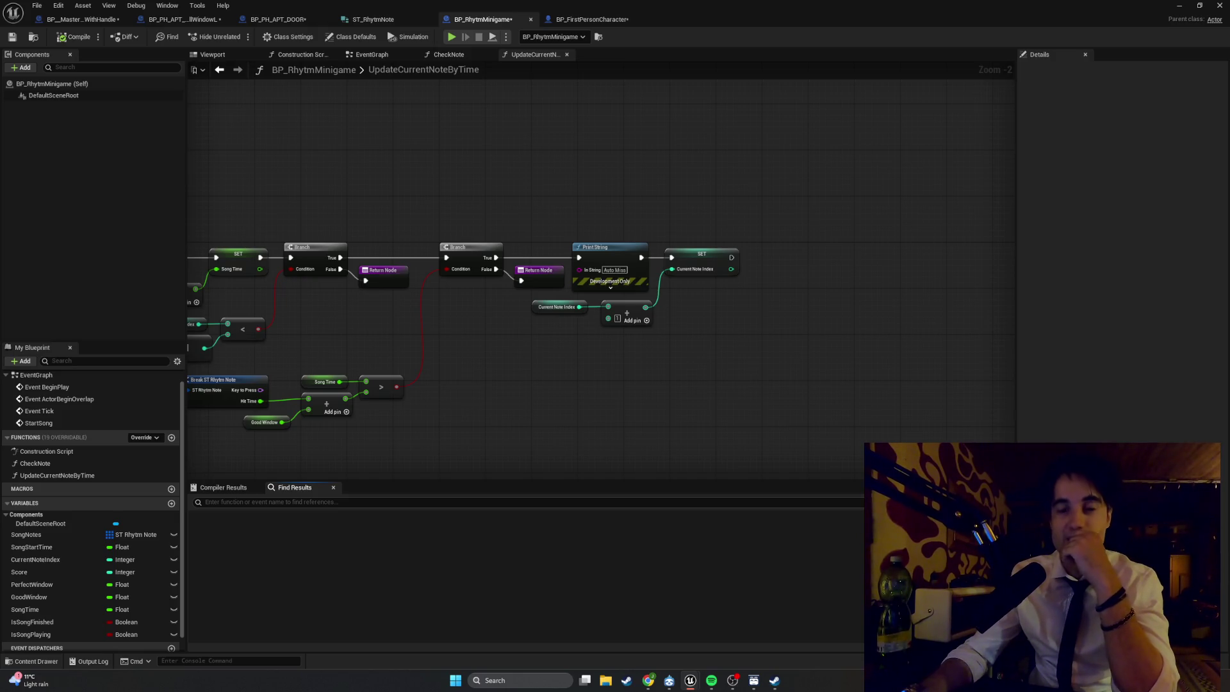
left_click_drag(371, 318, 563, 313)
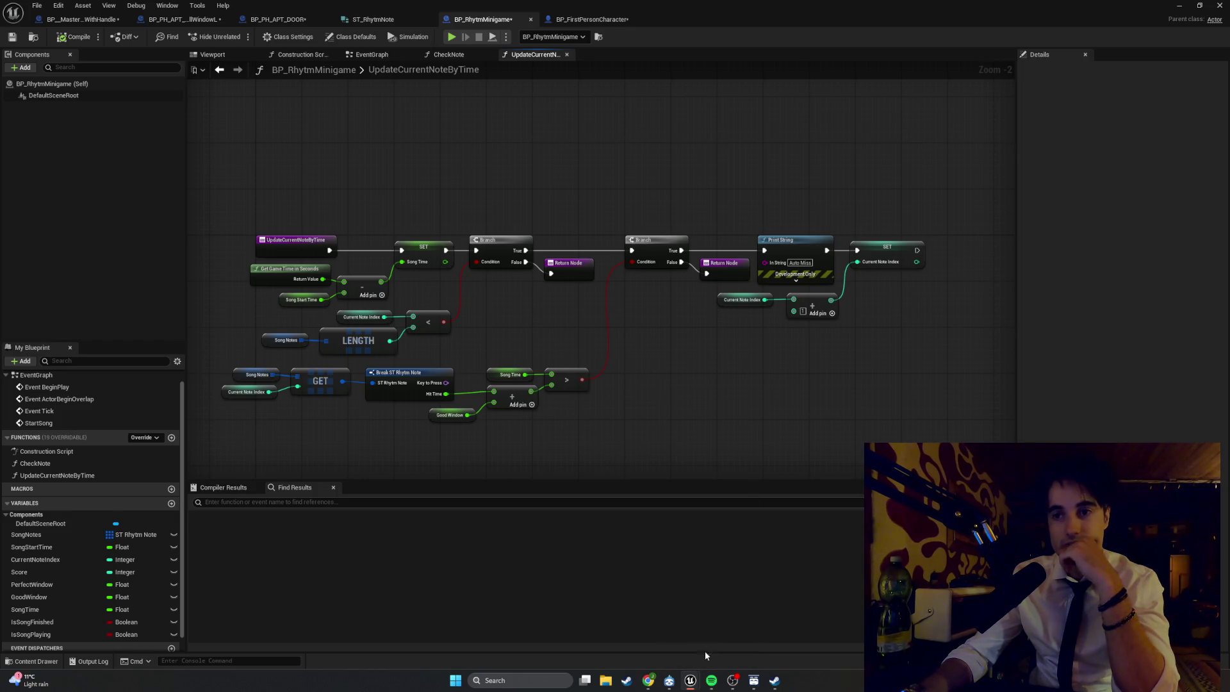
left_click(711, 680)
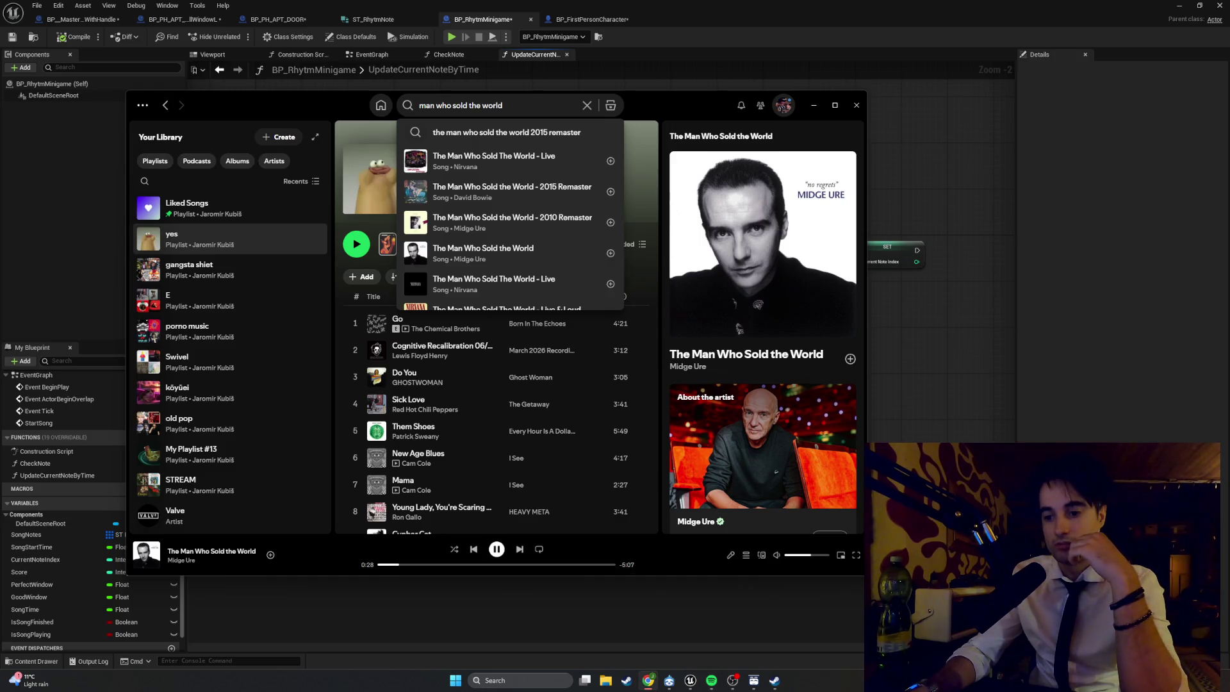
left_click(814, 106)
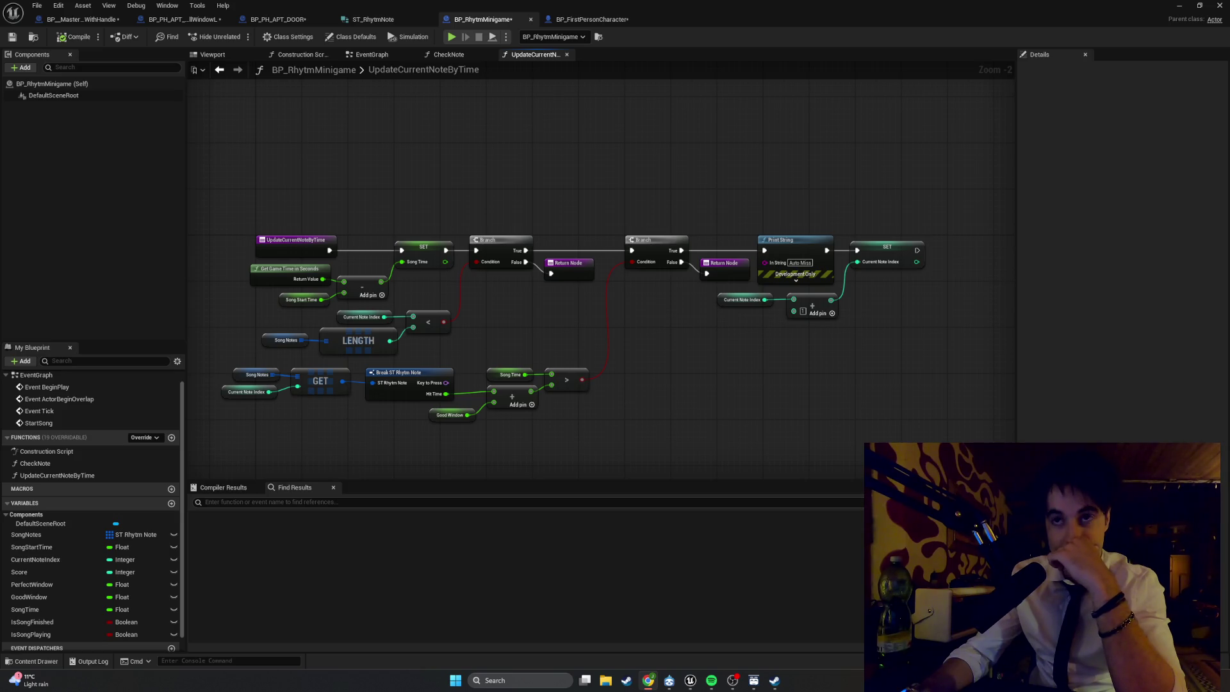
scroll(643, 384, "up", 1)
scroll(644, 385, "up", 1)
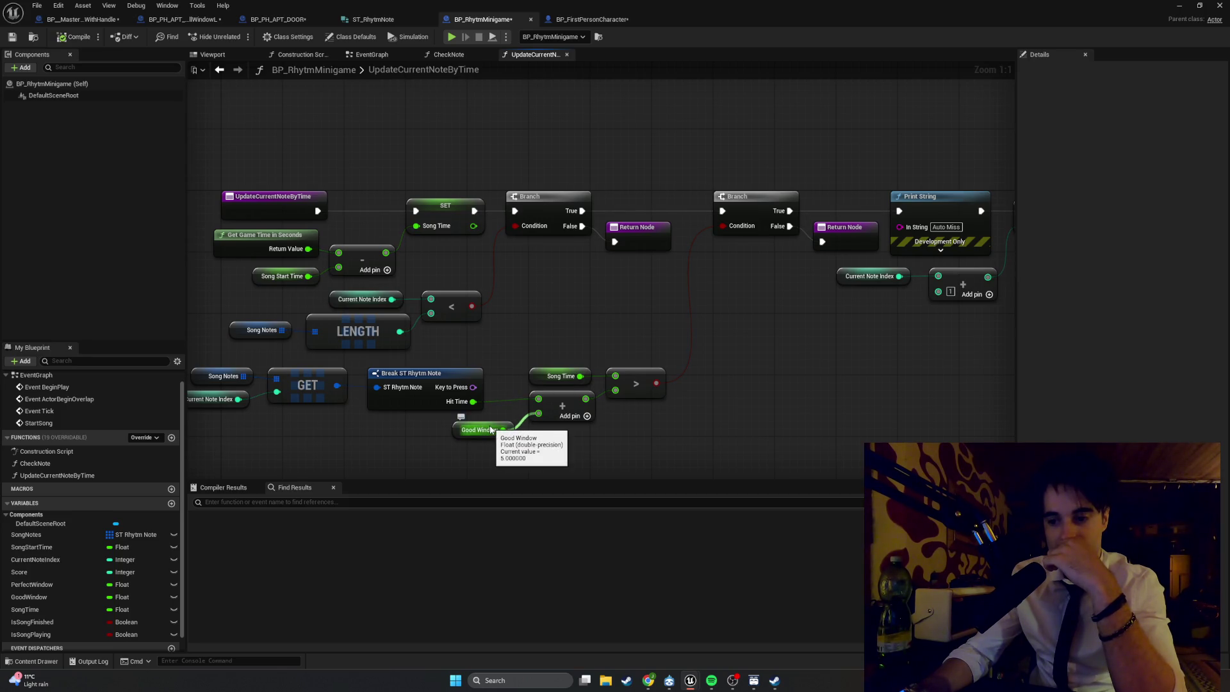
mouse_move(721, 374)
left_mouse_down()
mouse_move(655, 376)
mouse_move(860, 375)
left_mouse_up()
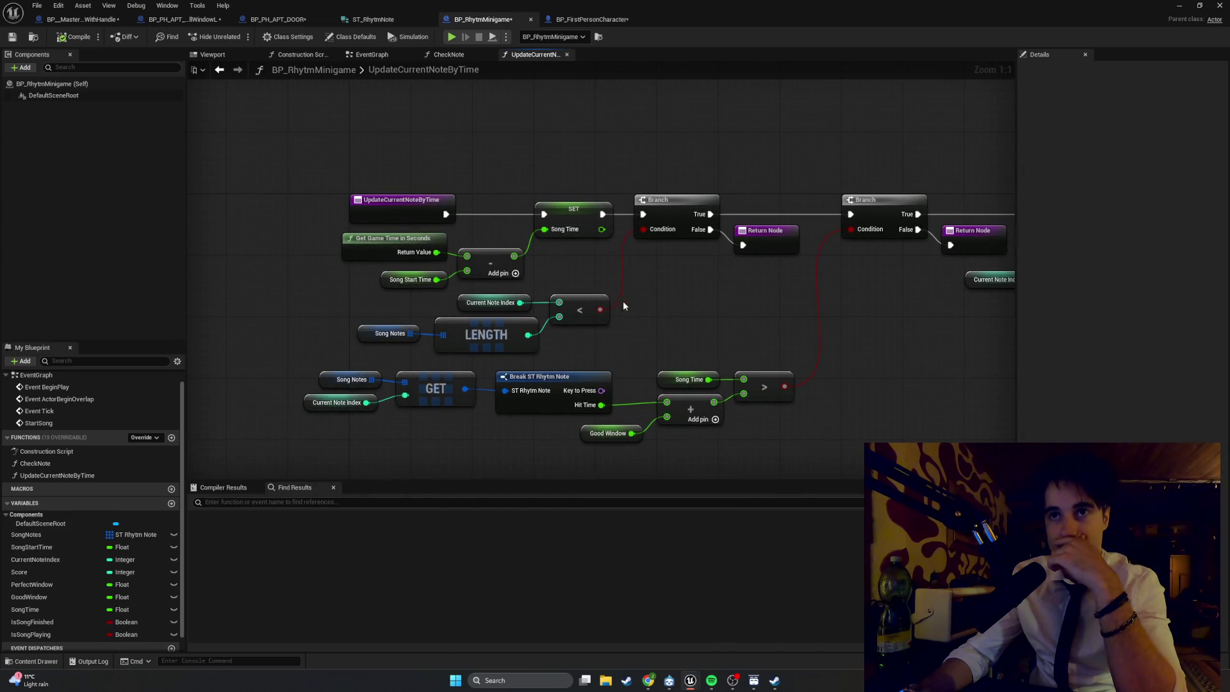
left_click_drag(660, 297, 632, 320)
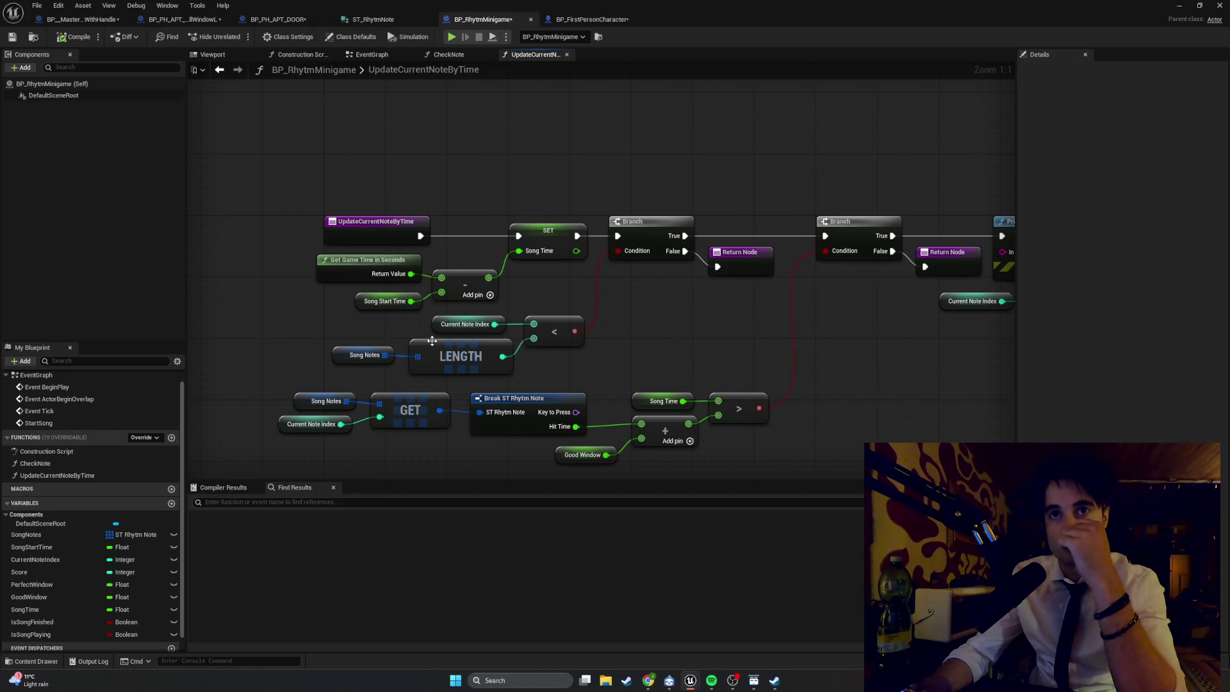
left_click_drag(644, 338, 569, 356)
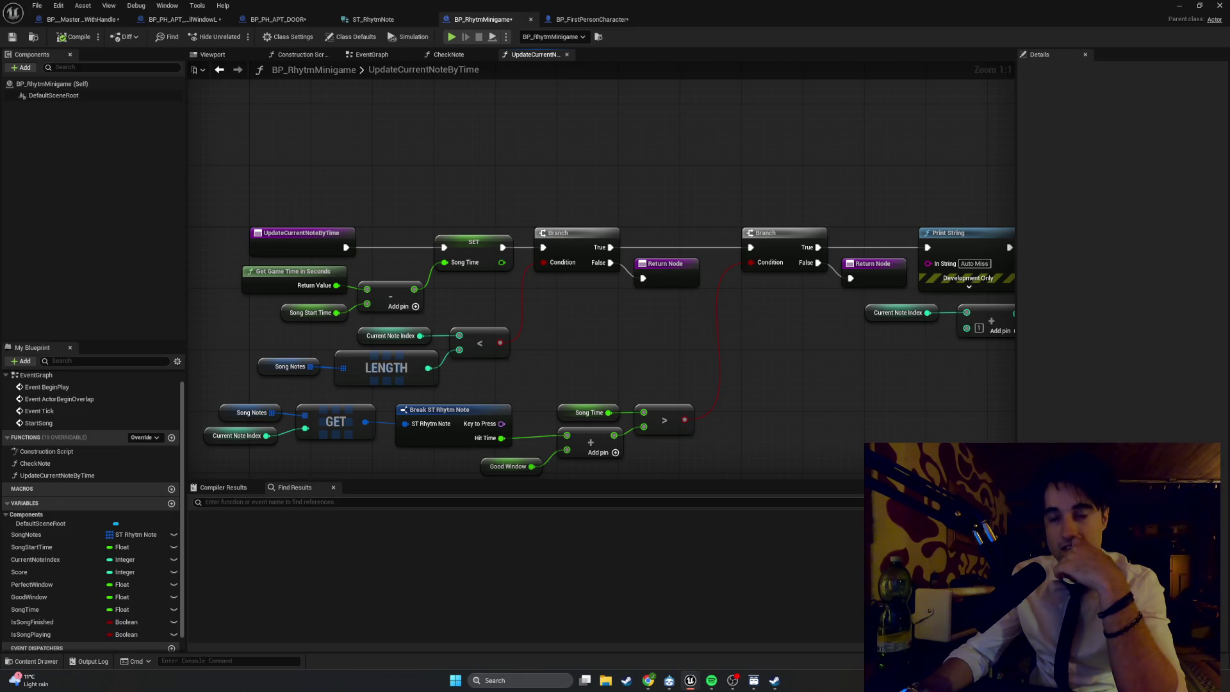
left_click(448, 54)
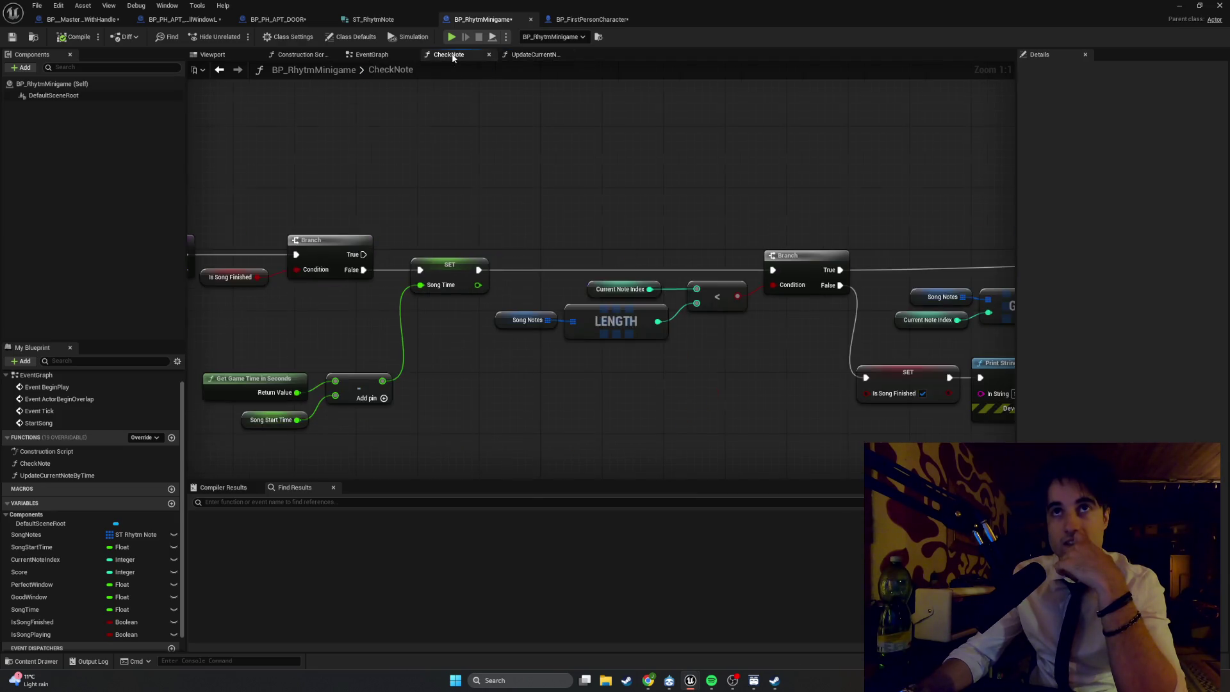
- Zoom out and pan across the CheckNote graph, then switch to the BP_FirstPersonCharacter event graph
scroll(550, 344, "down", 2)
left_click_drag(678, 367, 150, 349)
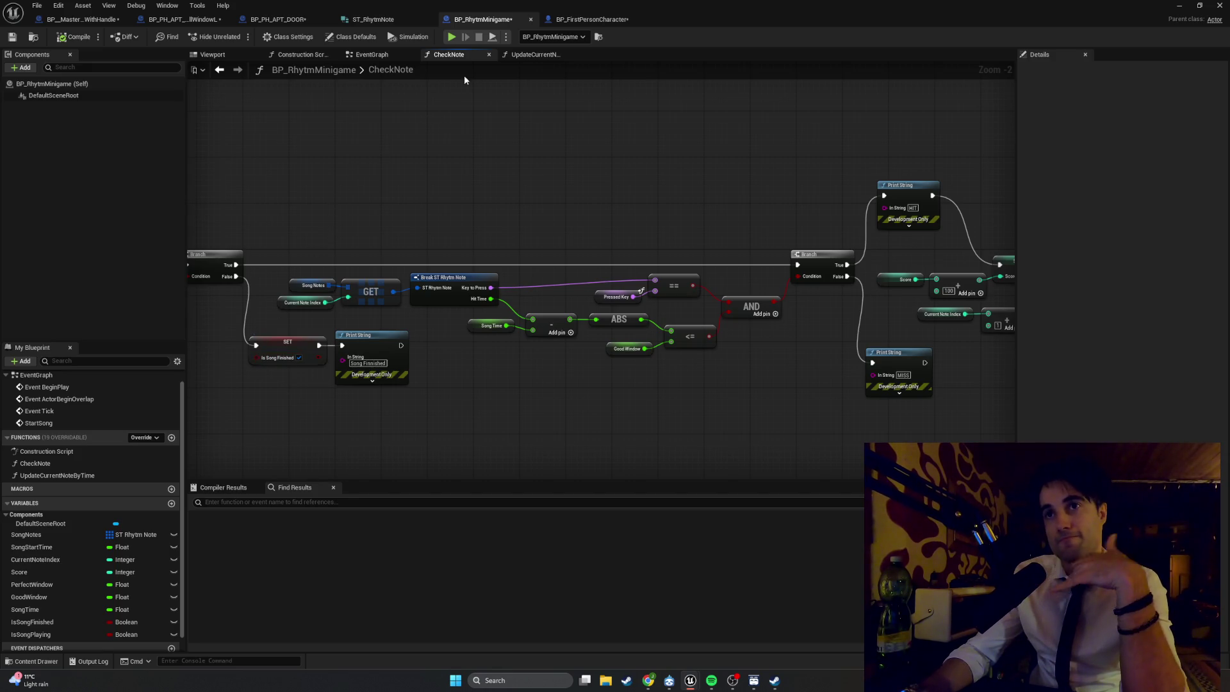
left_click(569, 23)
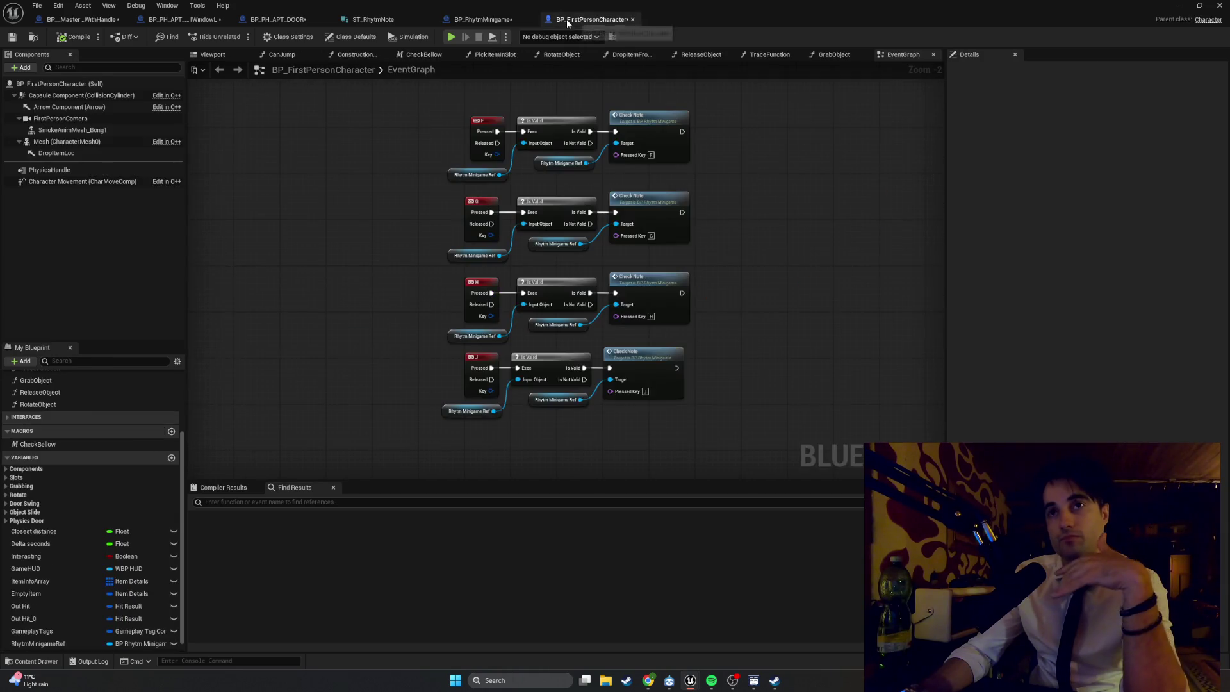
- Go back to the BP_RhytmMinigame blueprint and show its UpdateCurrentNoteByTime function graph
left_click(479, 20)
left_click(524, 55)
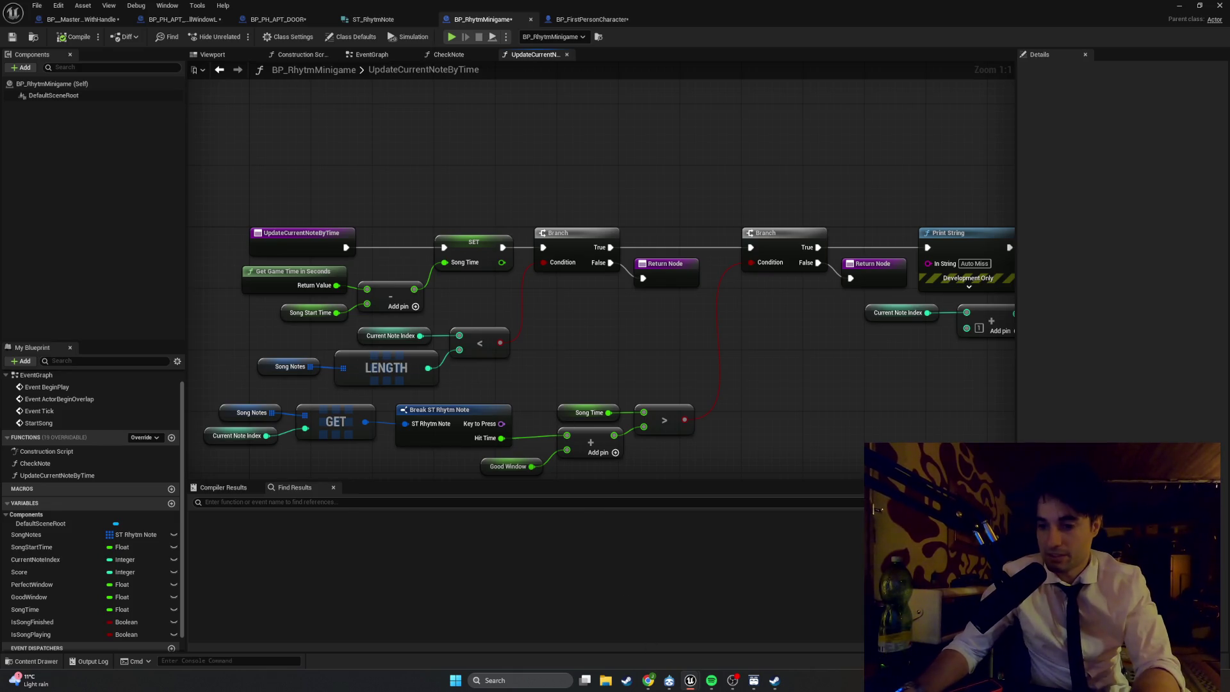
left_click_drag(792, 347, 721, 340)
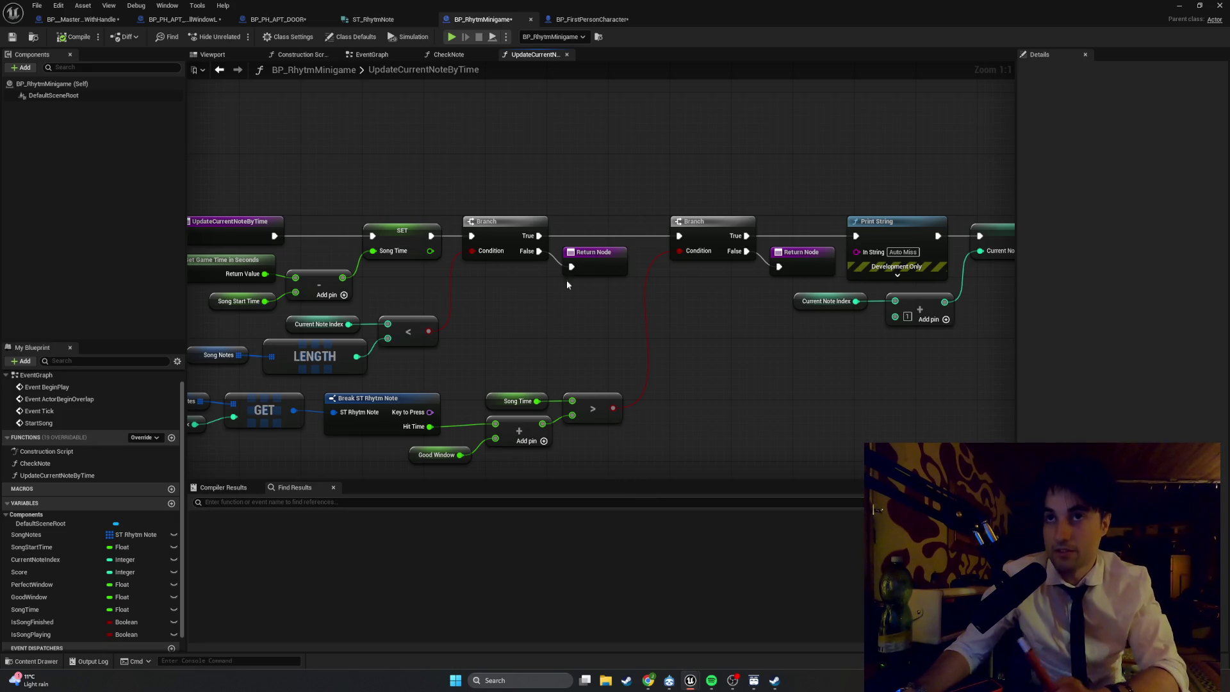
left_click(593, 256)
- Delete the Return Node and wire a SET Is Song Playing node to the first Branch's False output
key("Delete")
left_click_drag(539, 251, 583, 304)
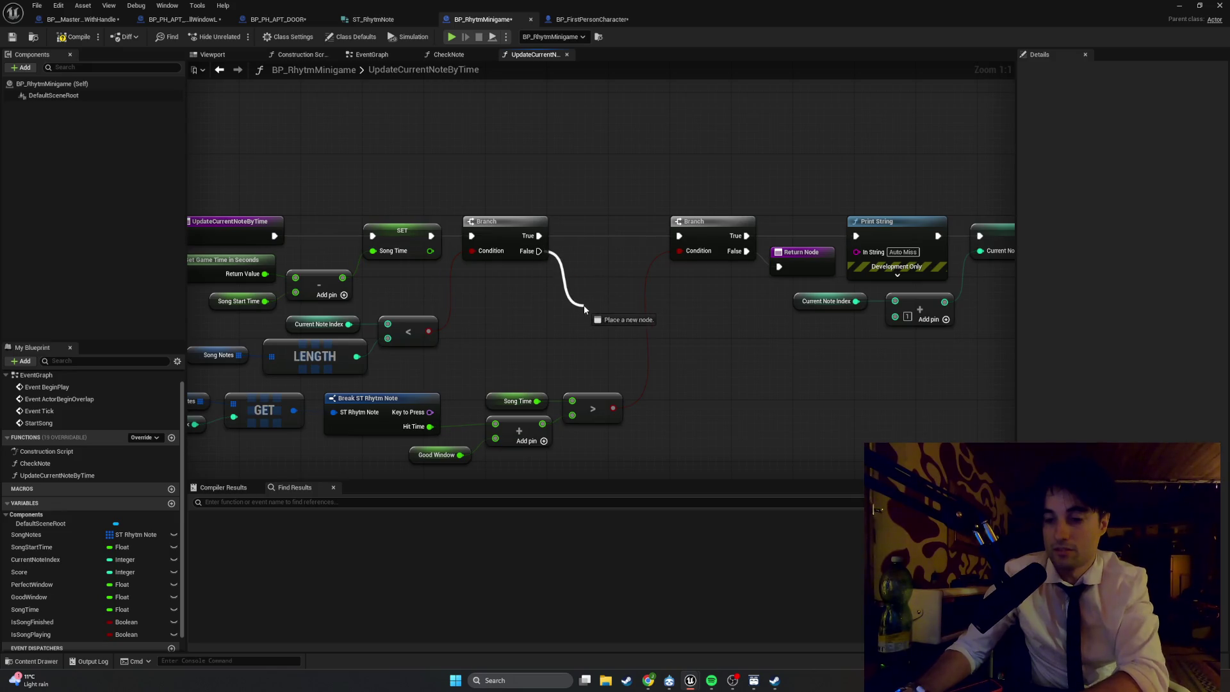
left_click(55, 624)
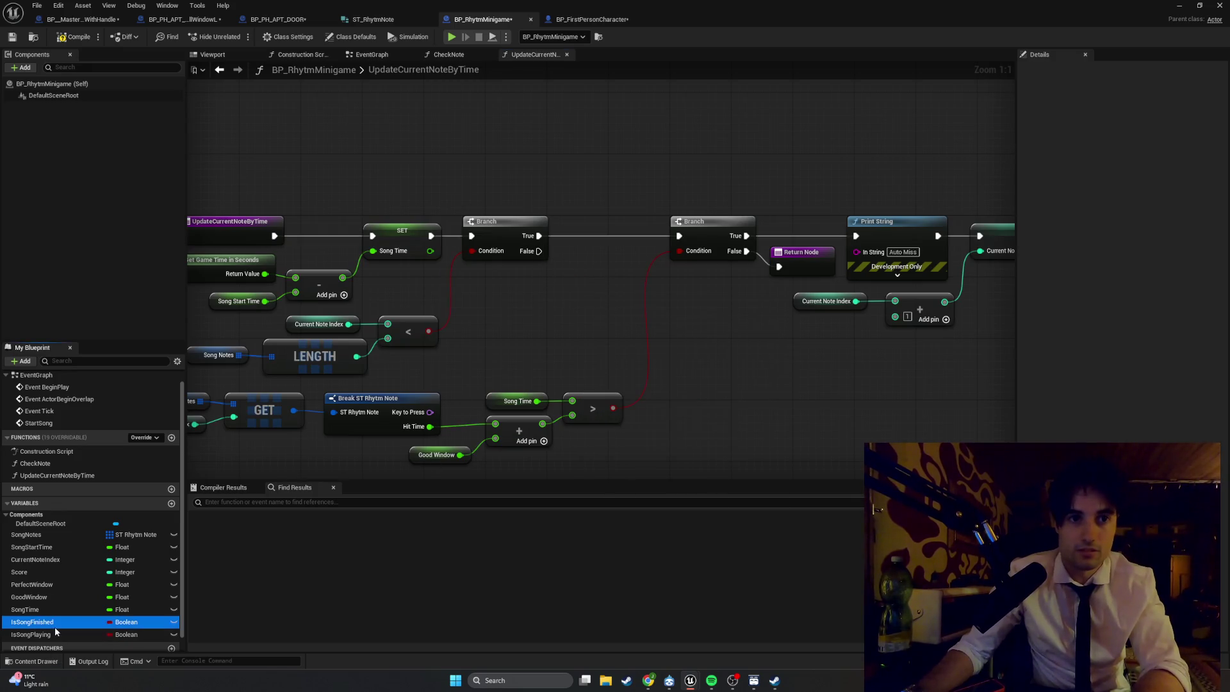
mouse_move(55, 632)
left_mouse_down()
mouse_move(562, 302)
mouse_move(568, 323)
left_mouse_up()
mouse_move(538, 251)
left_mouse_down()
mouse_move(533, 264)
mouse_move(557, 297)
left_mouse_up()
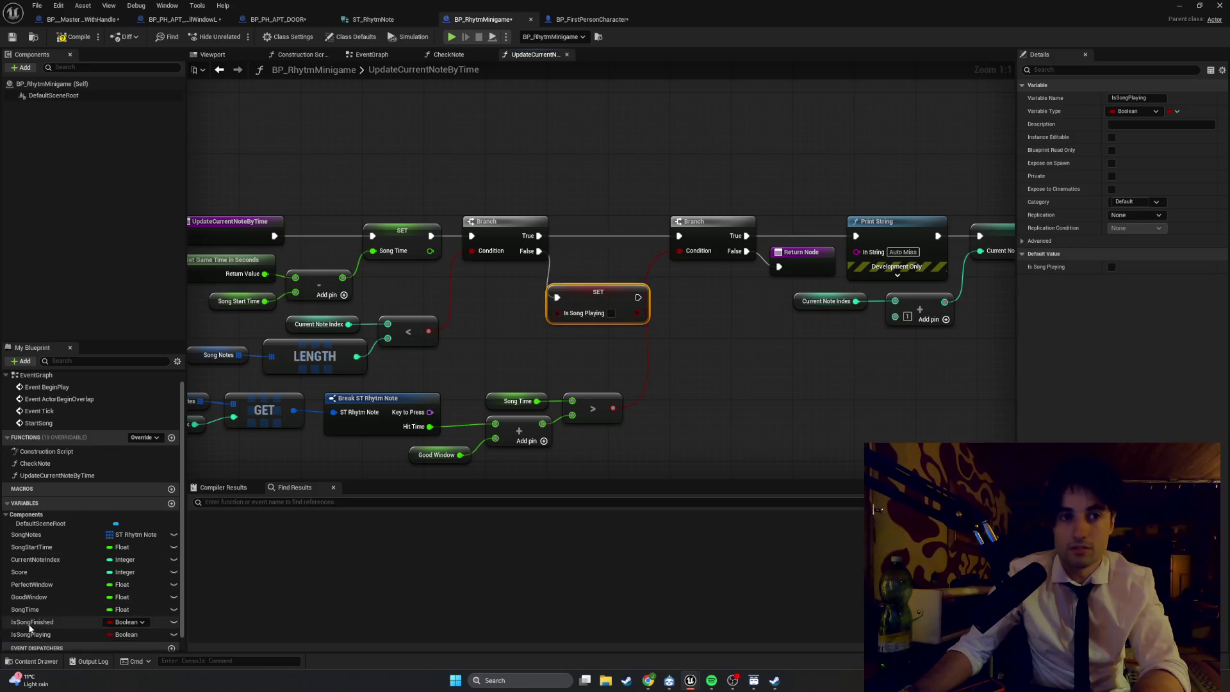
- Chain a second SET Is Song Playing node set to true, and select both setters
mouse_move(31, 634)
left_mouse_down()
mouse_move(351, 534)
mouse_move(666, 368)
mouse_move(676, 295)
mouse_move(691, 296)
mouse_move(672, 306)
left_mouse_up()
left_click(711, 334)
left_click(734, 328)
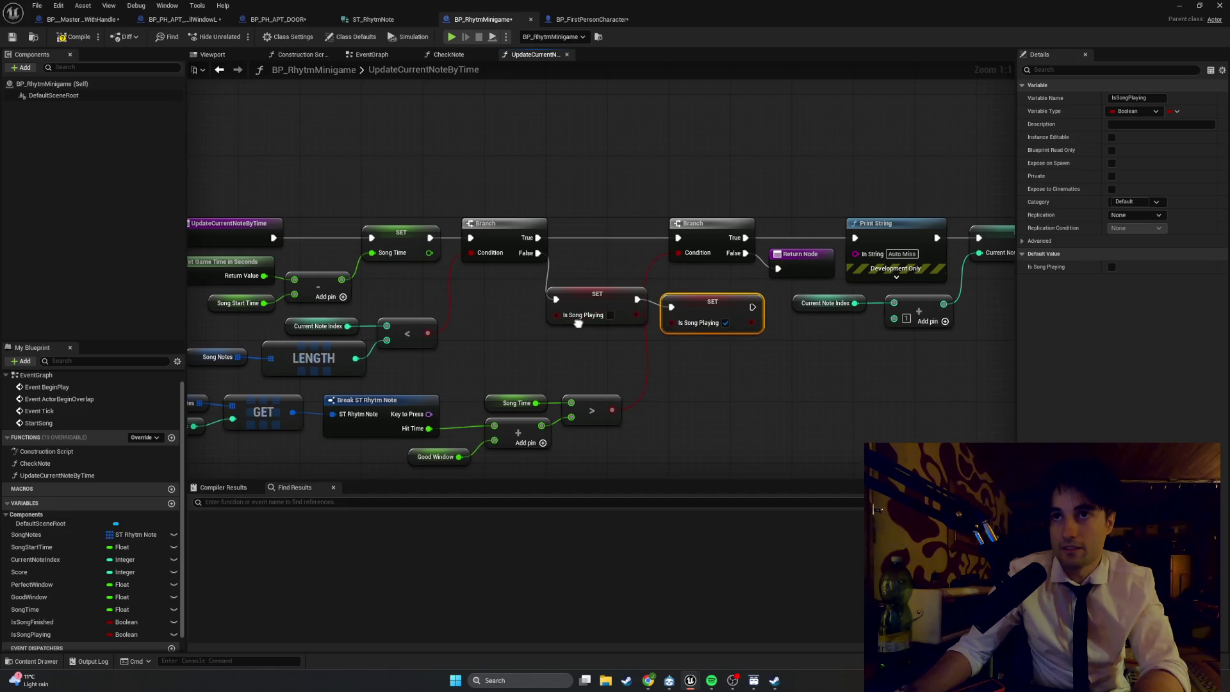
left_click_drag(715, 341, 603, 311)
key("c")
scroll(602, 314, "down", 2)
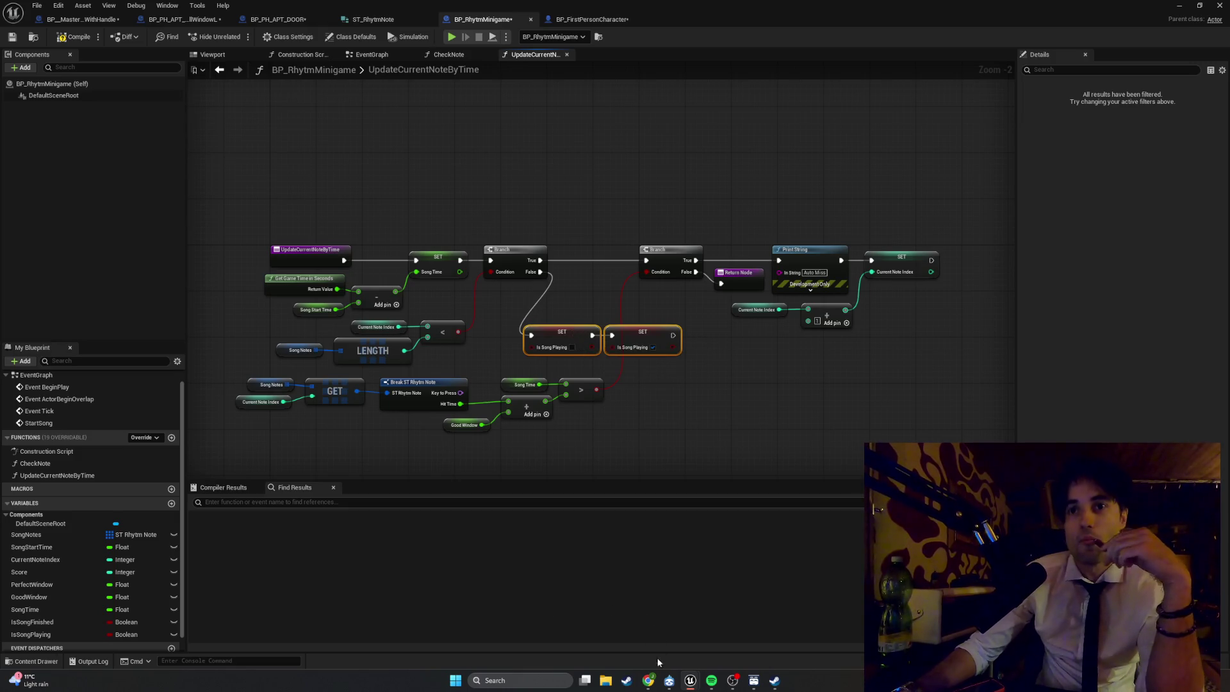
- Play GHOSTWOMAN's 'Do You' from the yes playlist in Spotify, then minimize it
left_click(710, 680)
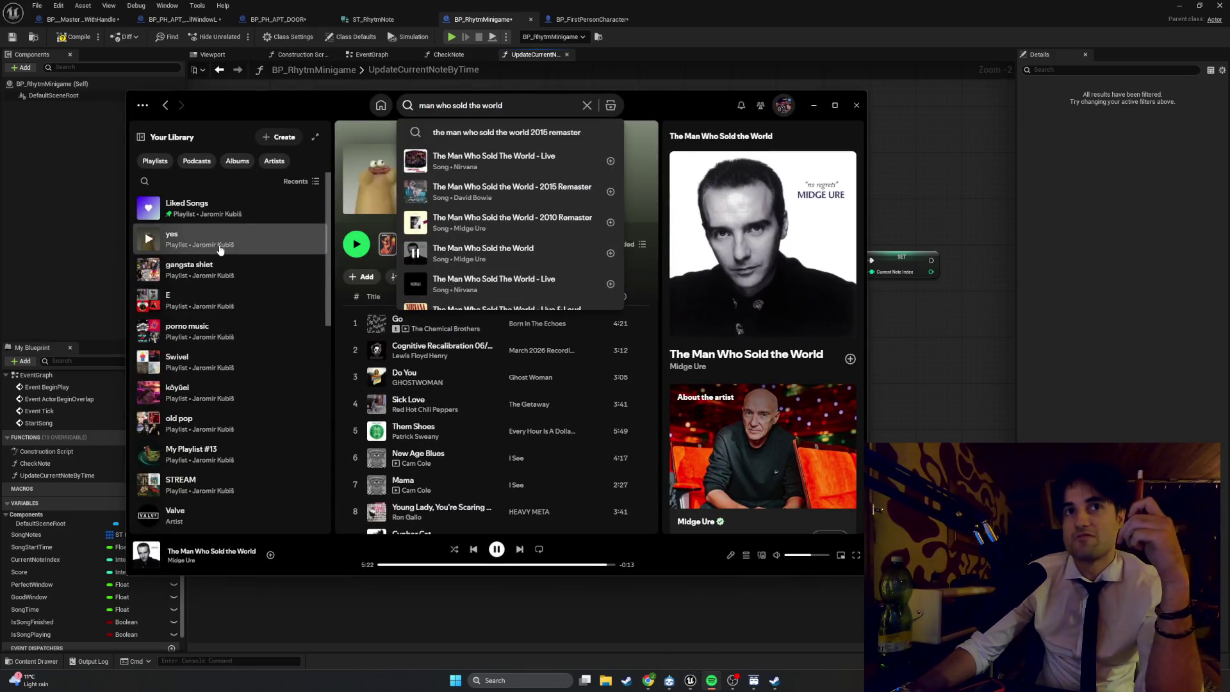
left_click(219, 249)
scroll(354, 282, "down", 3)
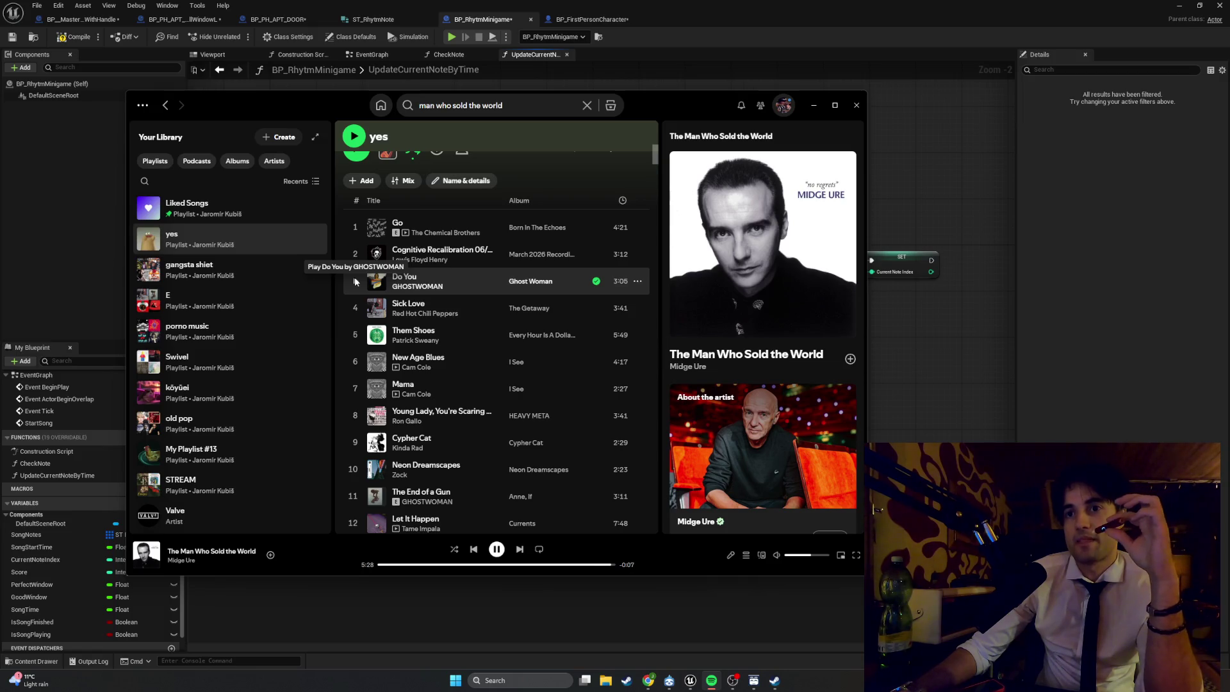
left_click(355, 282)
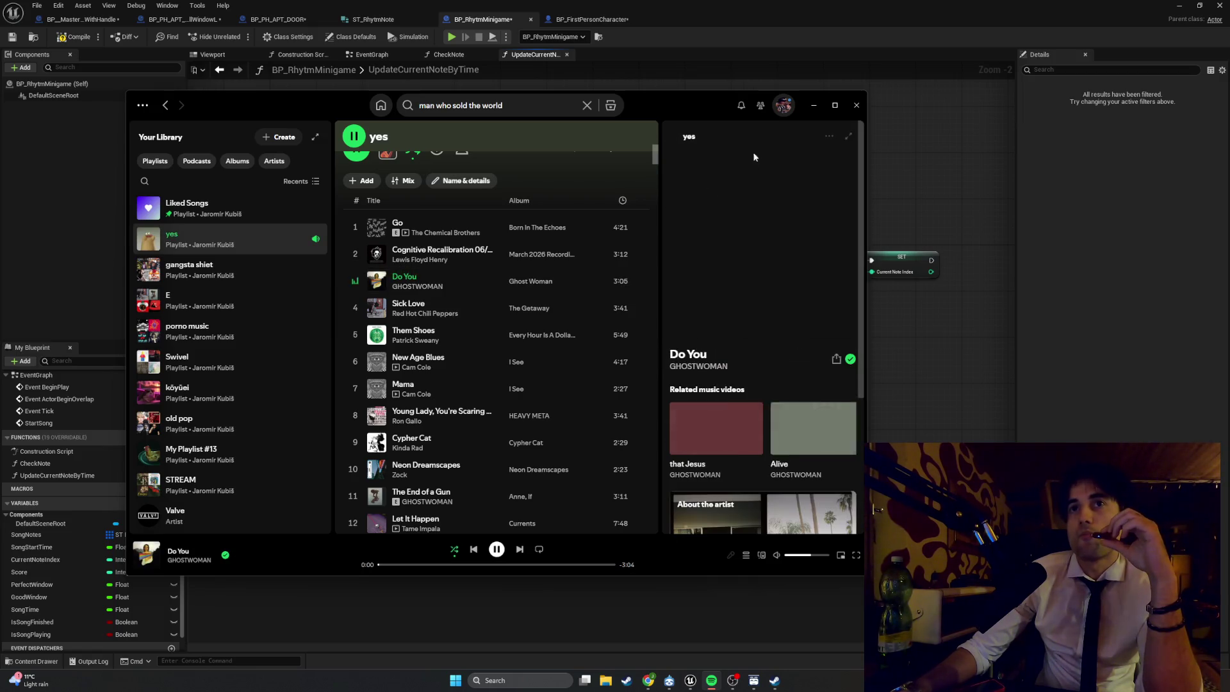
left_click(812, 105)
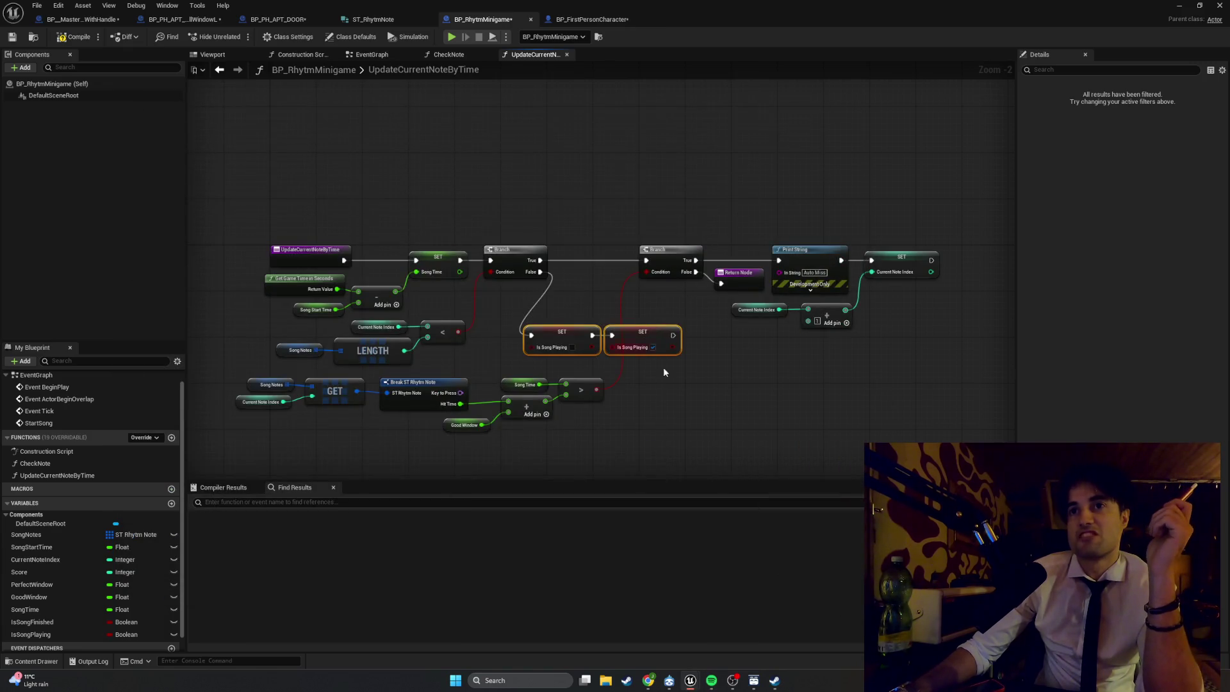
- Shift the right-hand Branch group and the lower comparison-node row rightward, then fit the graph
left_click_drag(667, 421, 241, 375)
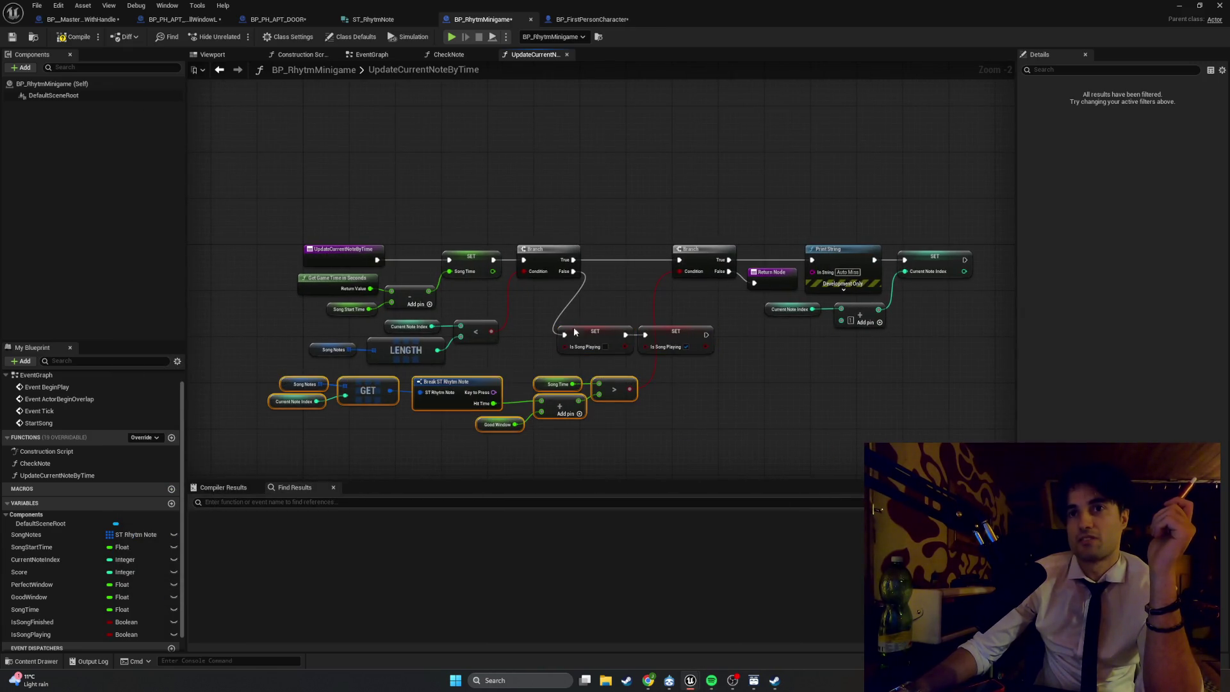
left_click_drag(980, 351, 679, 217)
mouse_move(960, 214)
left_mouse_down()
mouse_move(906, 274)
mouse_move(474, 334)
left_mouse_up()
left_click_drag(526, 272, 740, 276)
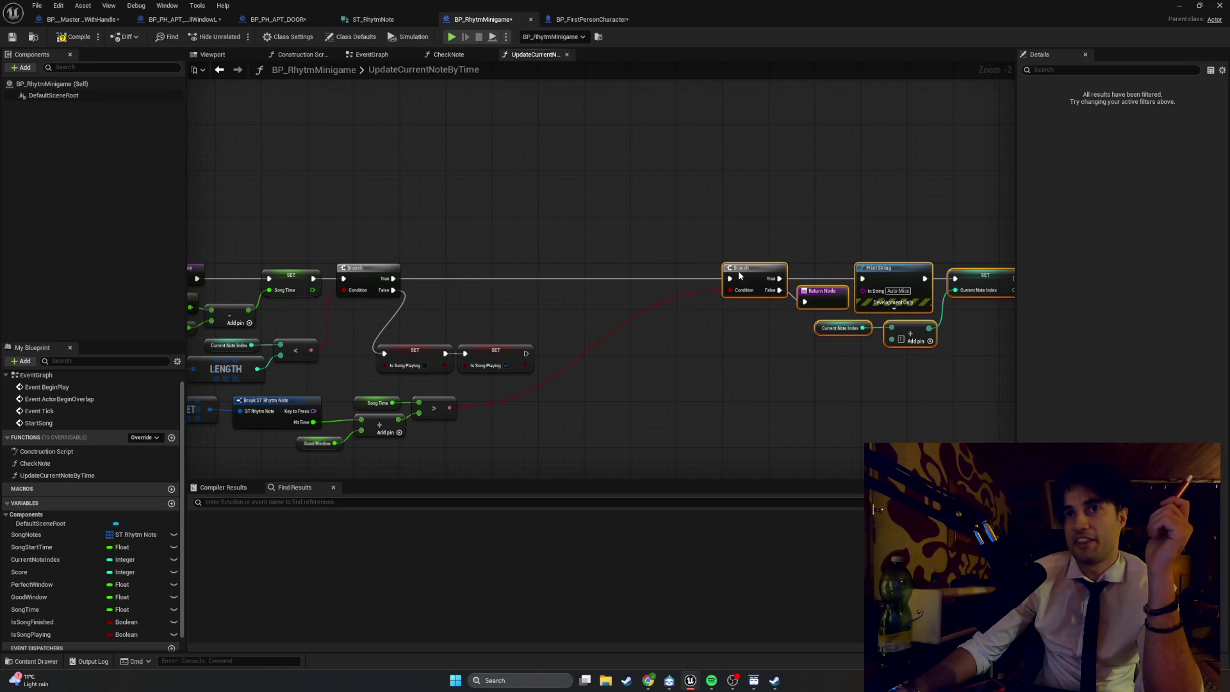
key("Home")
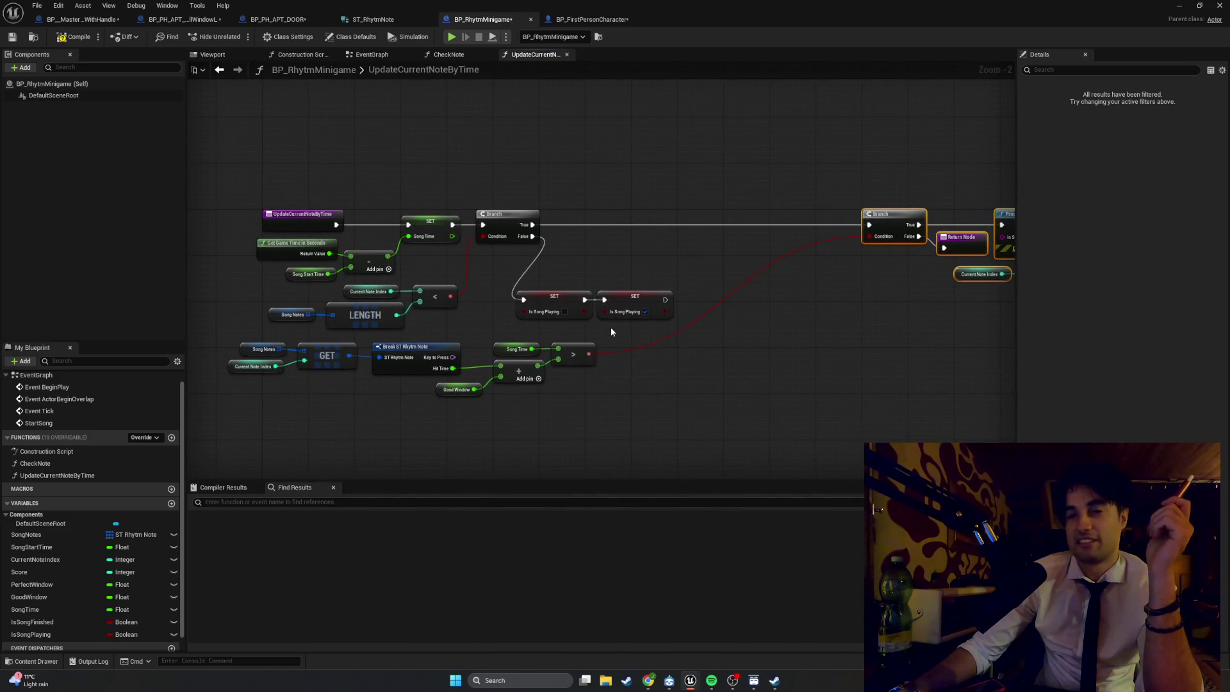
mouse_move(228, 420)
left_mouse_down()
mouse_move(578, 336)
mouse_move(664, 352)
mouse_move(771, 342)
left_mouse_up()
key("Home")
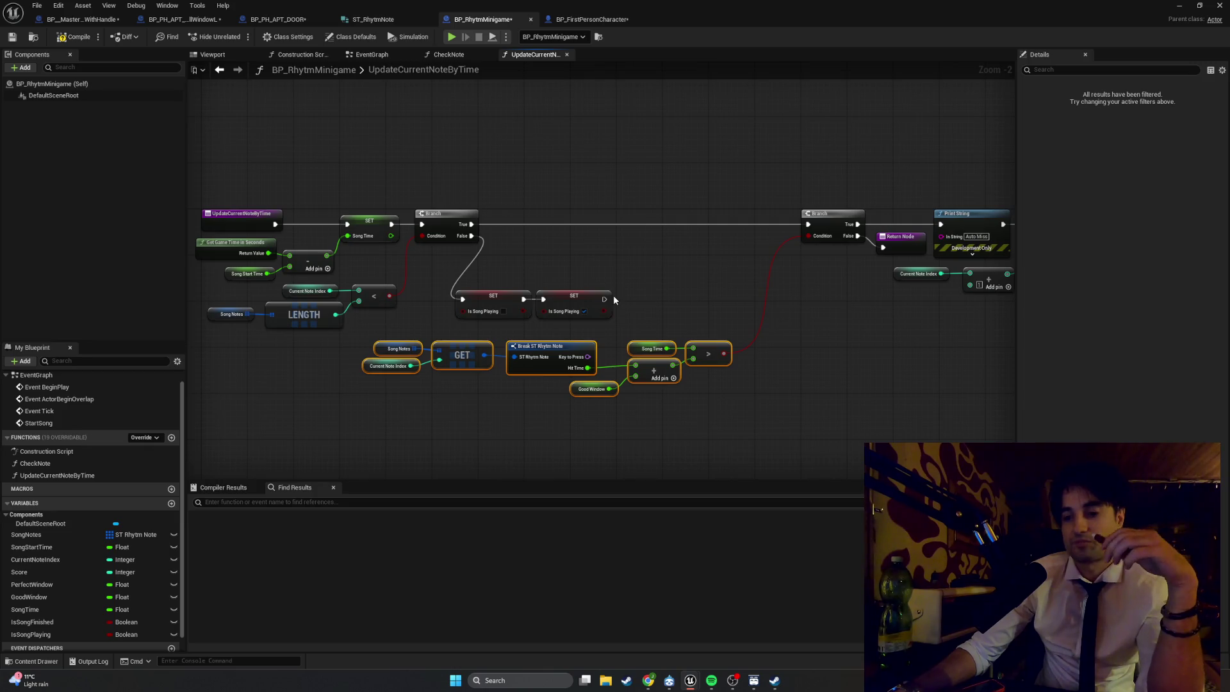
- After the second SET node, add a Print String saying 'Song Finished' followed by a Return Node
left_click_drag(605, 300, 623, 303)
type("print str")
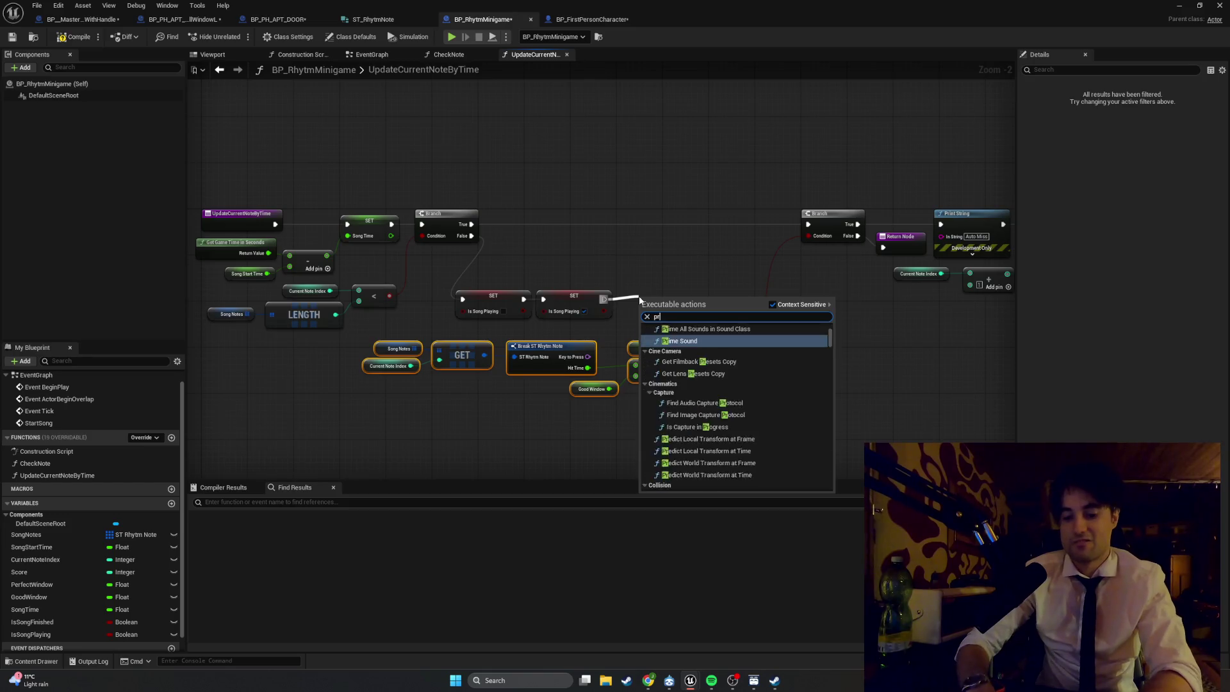
key("Return")
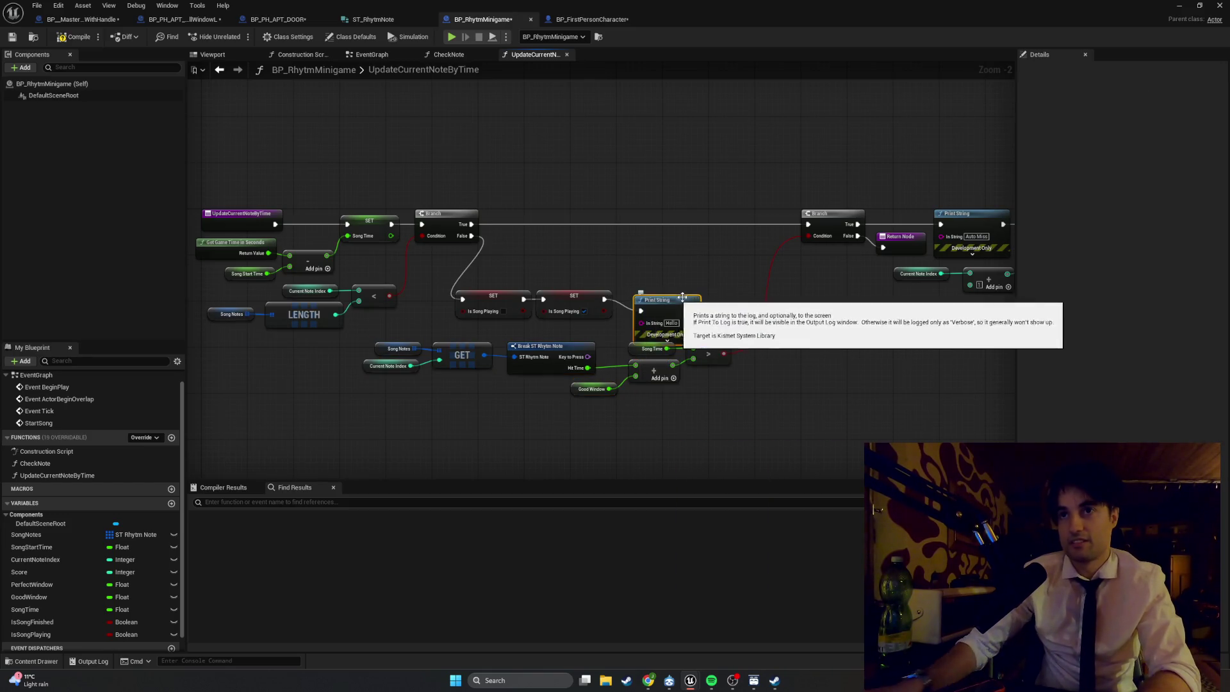
scroll(679, 301, "up", 2)
left_click(673, 331)
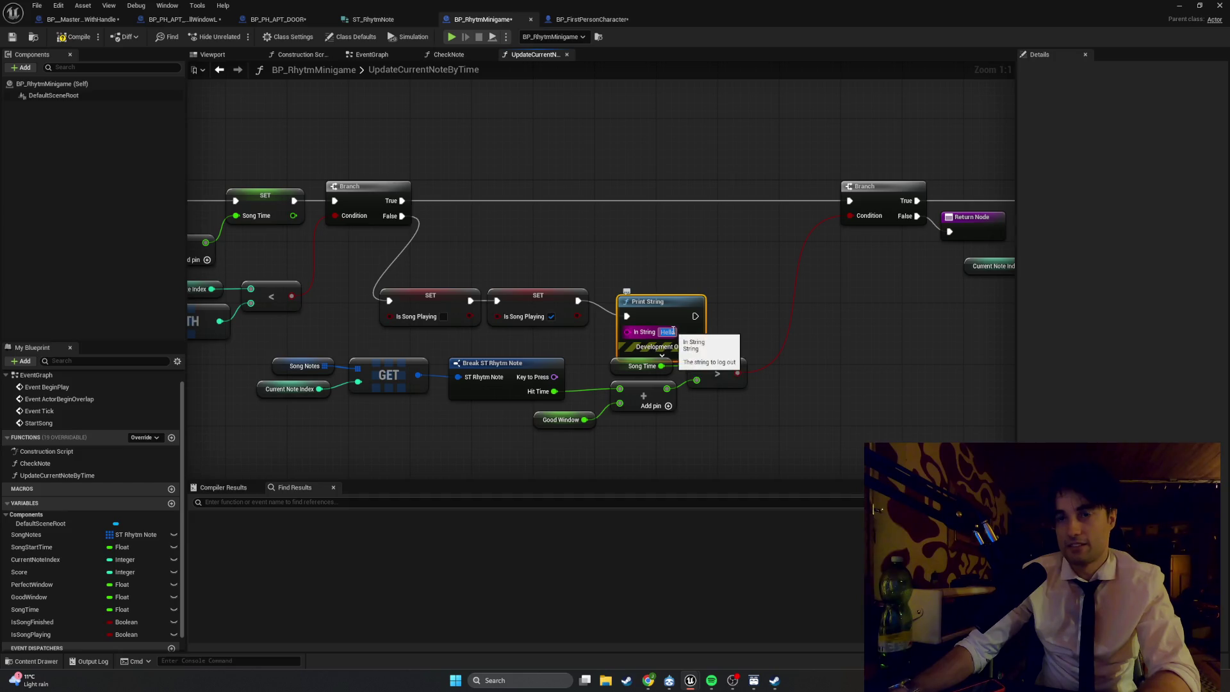
type("Song Fin")
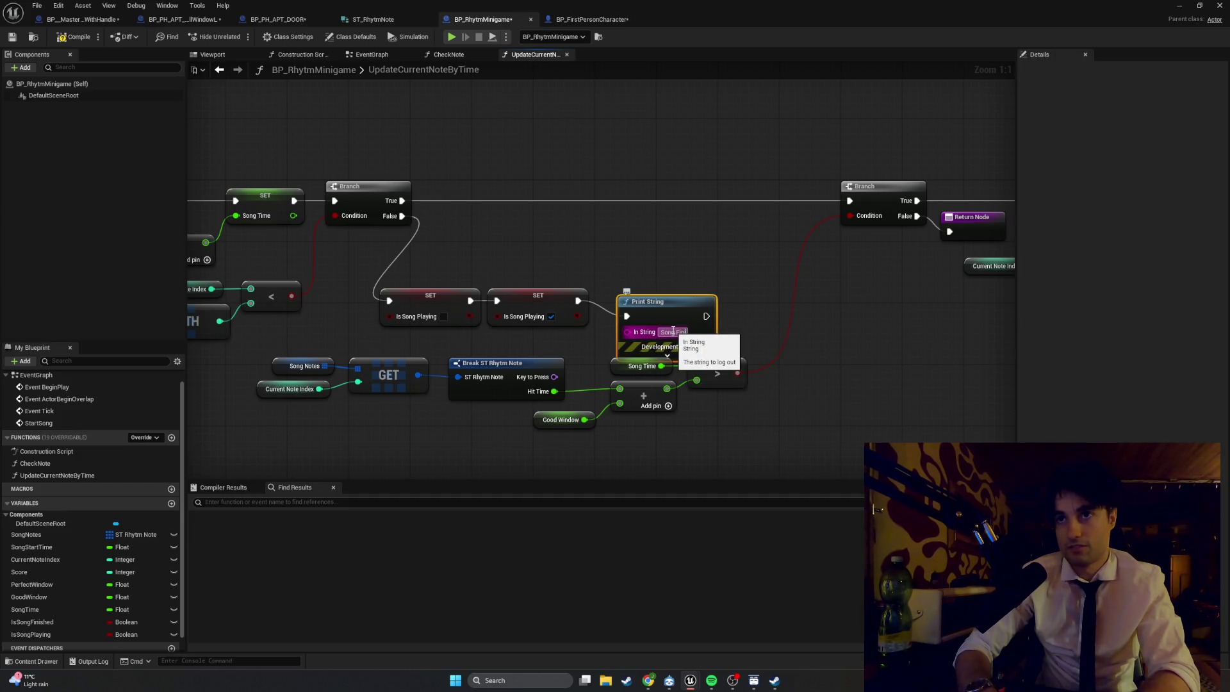
type("ished")
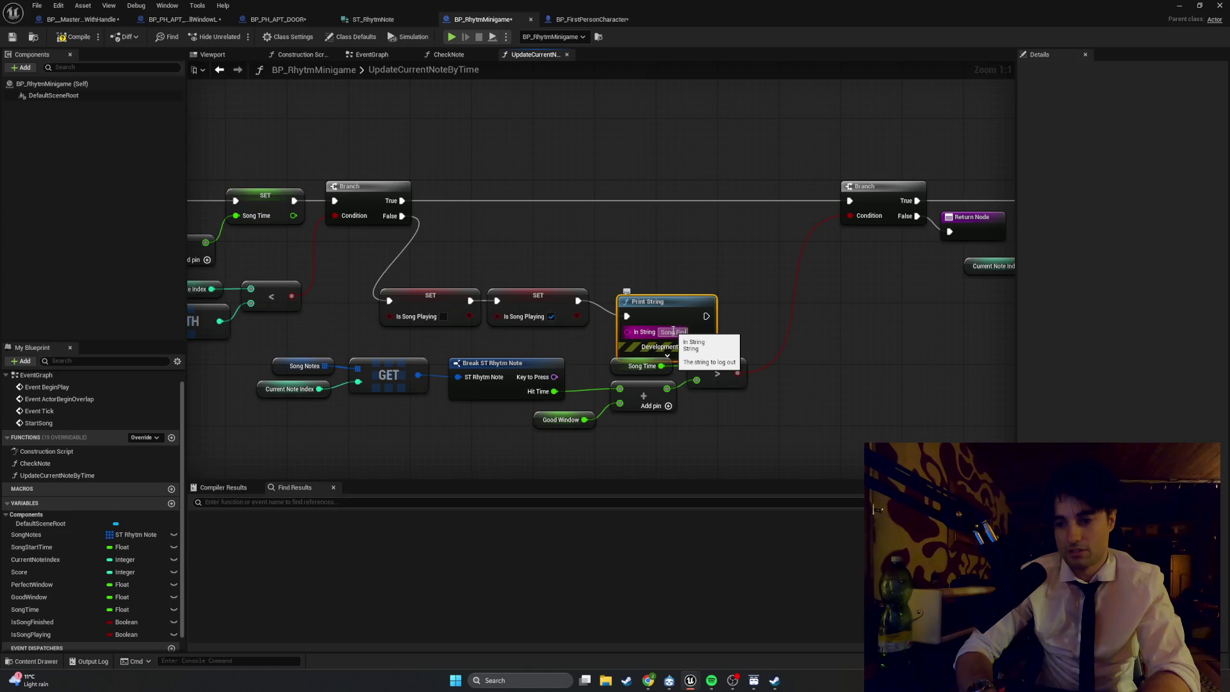
key("Return")
mouse_move(663, 303)
left_mouse_down()
mouse_move(640, 289)
mouse_move(739, 301)
left_mouse_up()
type("add return")
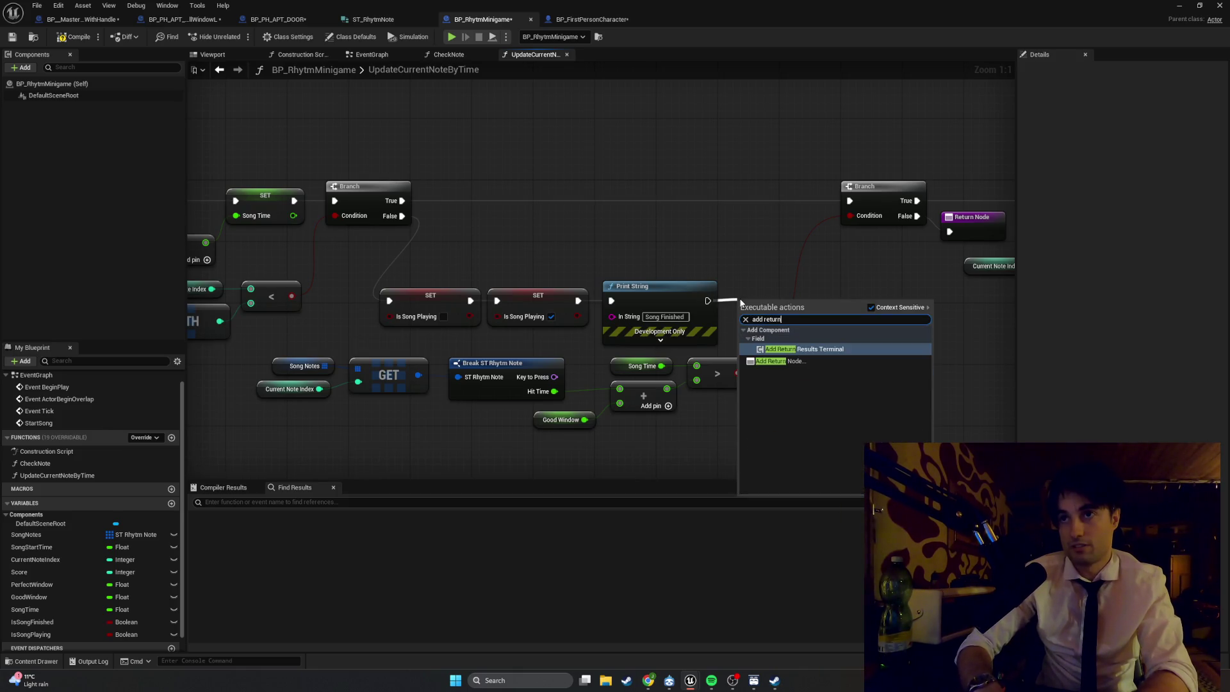
left_click(774, 364)
left_click_drag(762, 301, 751, 290)
mouse_move(565, 248)
left_mouse_down()
mouse_move(625, 250)
mouse_move(540, 240)
left_mouse_up()
mouse_move(696, 347)
left_mouse_down()
mouse_move(385, 413)
mouse_move(256, 416)
left_mouse_up()
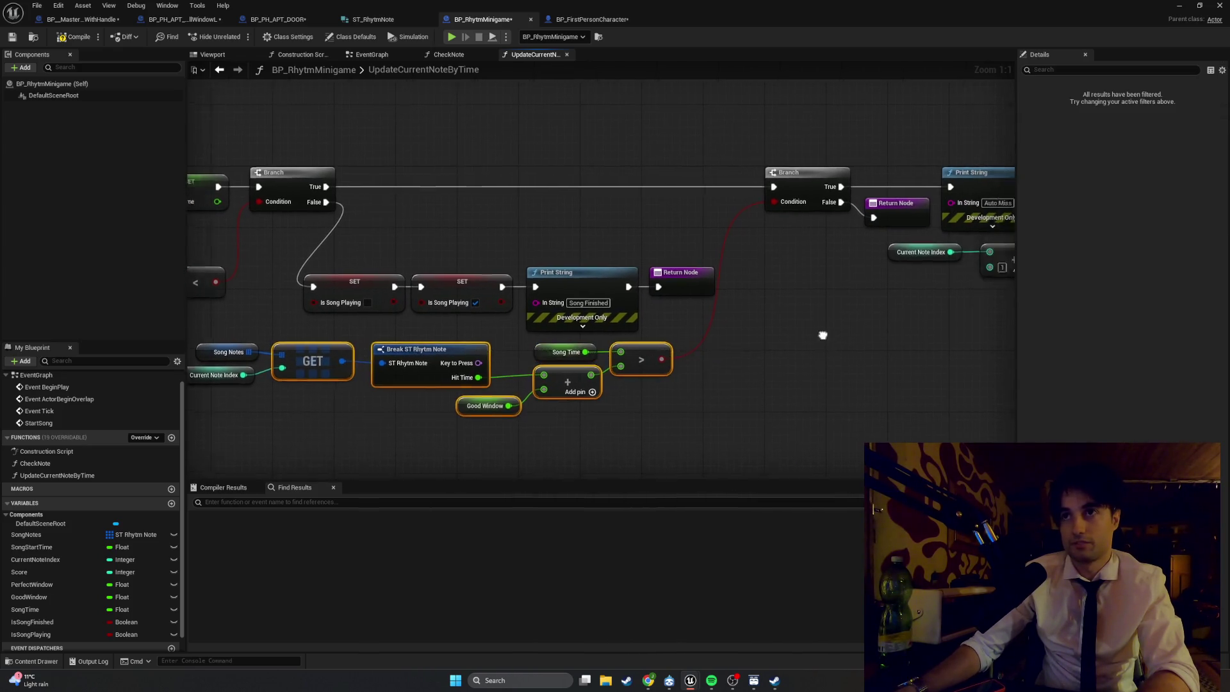
left_click_drag(818, 335, 395, 344)
mouse_move(713, 266)
left_mouse_down()
mouse_move(412, 192)
mouse_move(473, 194)
left_mouse_up()
mouse_move(279, 246)
left_mouse_down()
mouse_move(648, 251)
mouse_move(620, 283)
left_mouse_up()
mouse_move(715, 317)
left_mouse_down()
mouse_move(367, 275)
mouse_move(432, 265)
mouse_move(467, 229)
mouse_move(459, 222)
left_mouse_up()
left_click_drag(768, 458, 266, 334)
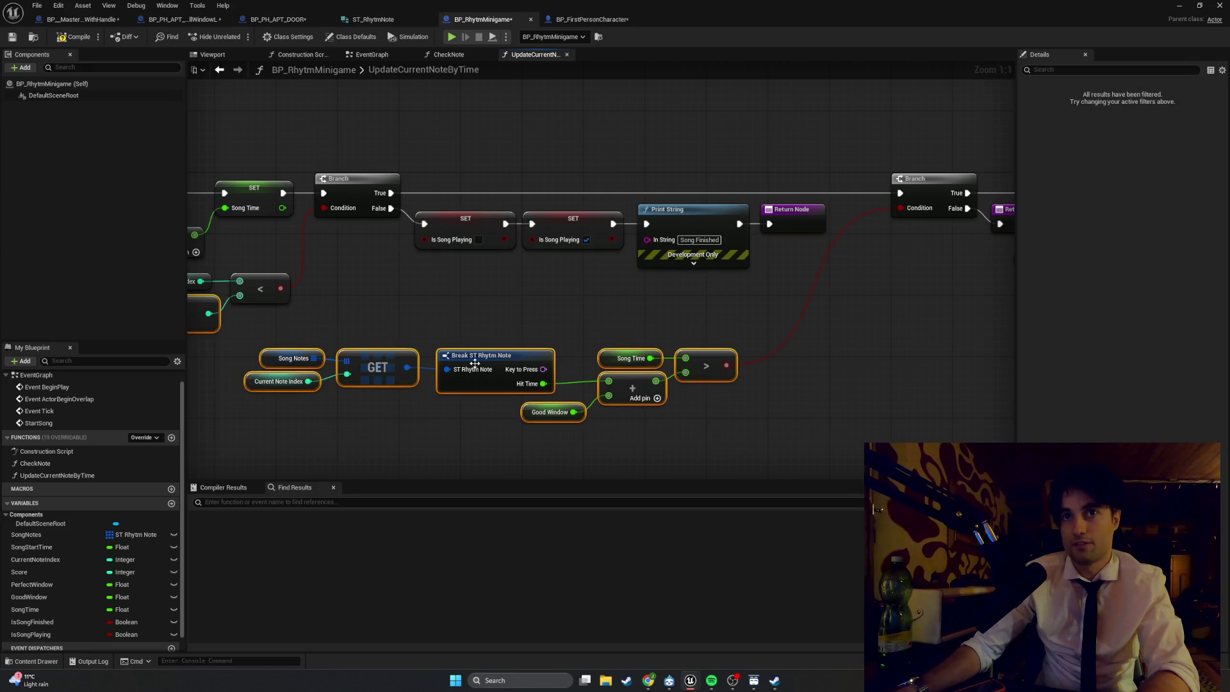
left_click_drag(477, 362, 508, 331)
key("ctrl+z")
left_click_drag(817, 454, 252, 329)
left_click_drag(465, 352, 579, 284)
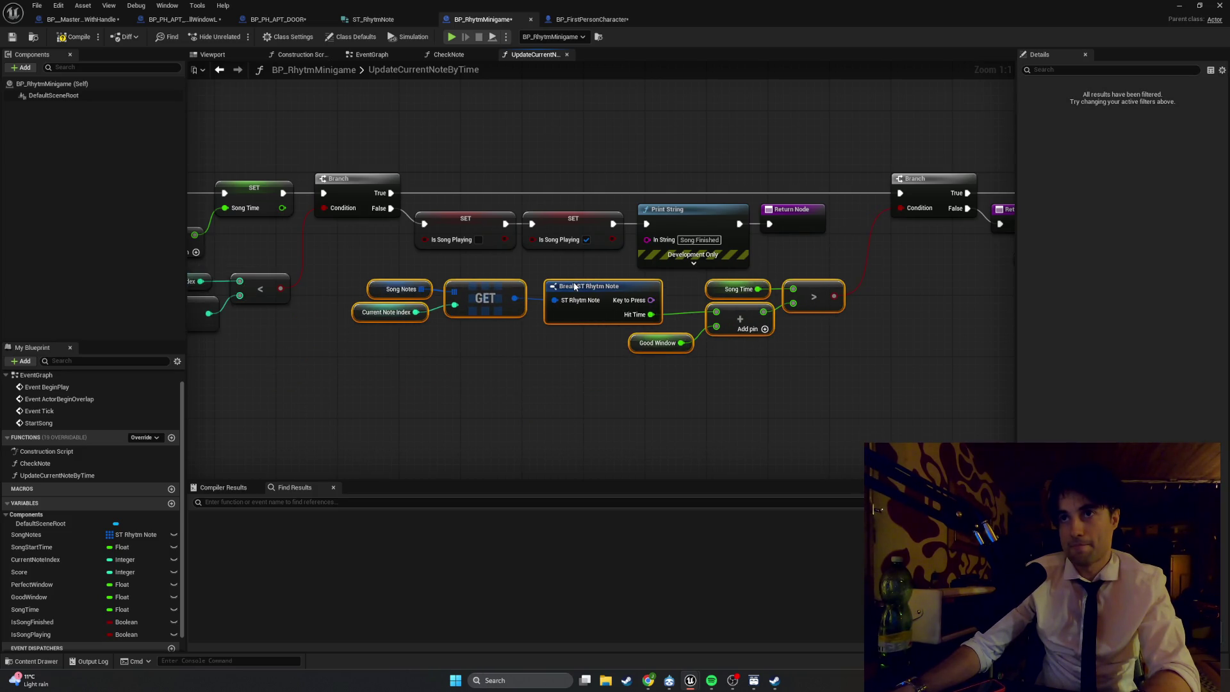
left_click(831, 386)
mouse_move(831, 386)
left_mouse_down()
mouse_move(572, 386)
mouse_move(431, 416)
left_mouse_up()
scroll(970, 391, "down", 3)
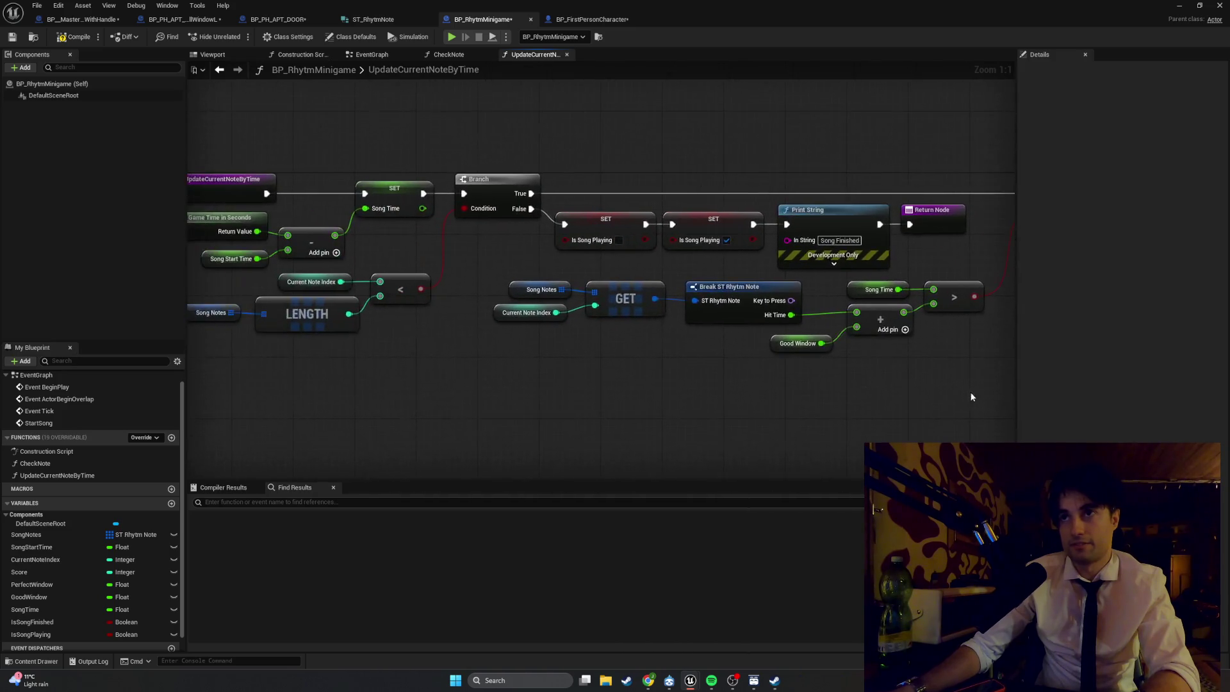
scroll(691, 381, "down", 1)
scroll(692, 381, "down", 1)
scroll(988, 367, "up", 2)
left_click_drag(1016, 356, 1199, 352)
scroll(843, 324, "up", 2)
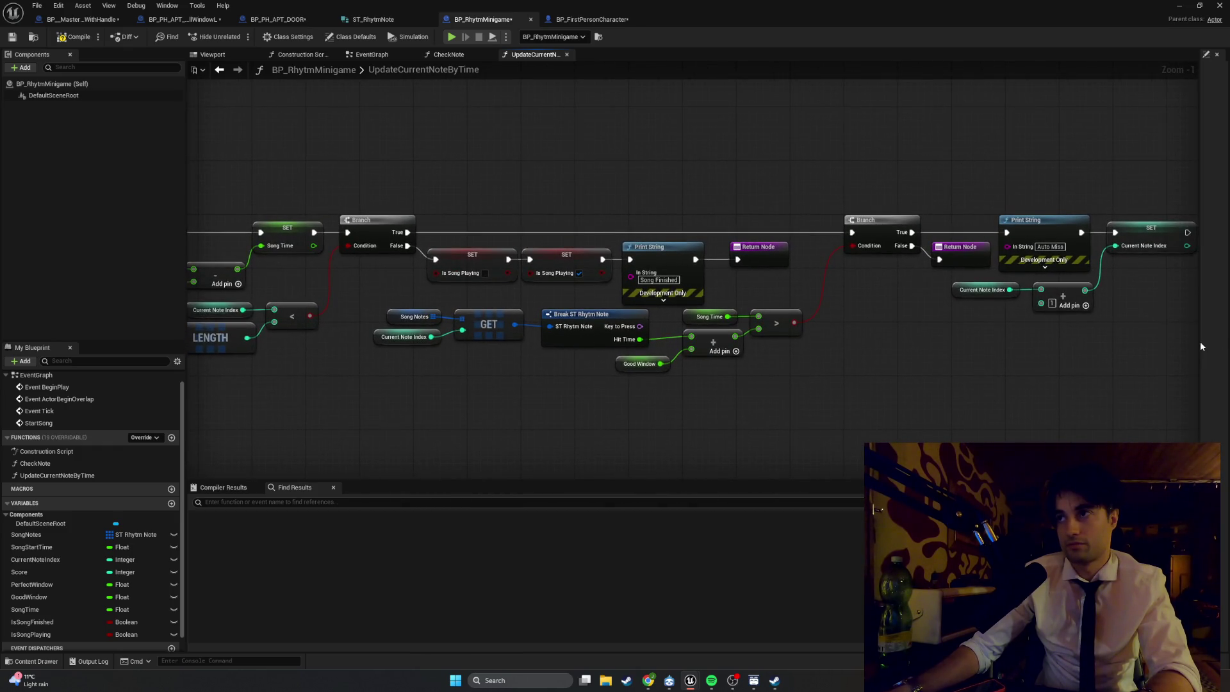
left_click_drag(1199, 342, 1220, 343)
left_click_drag(1068, 357, 1087, 348)
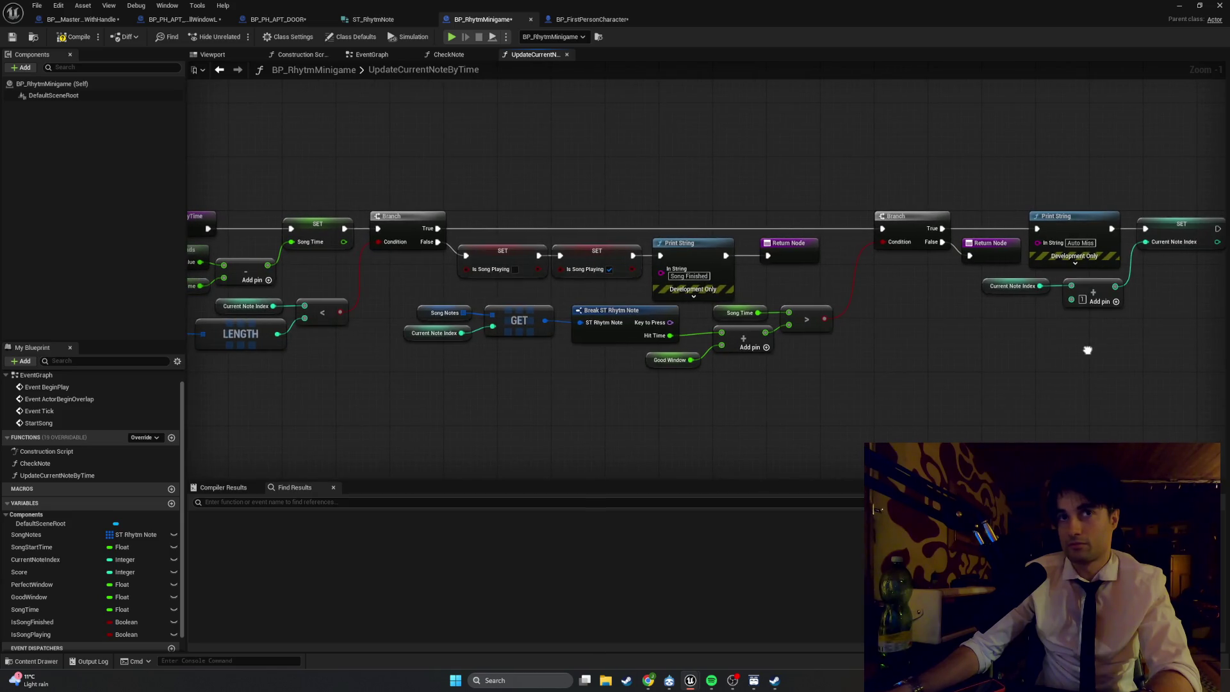
mouse_move(779, 366)
left_mouse_down()
mouse_move(740, 386)
mouse_move(778, 389)
left_mouse_up()
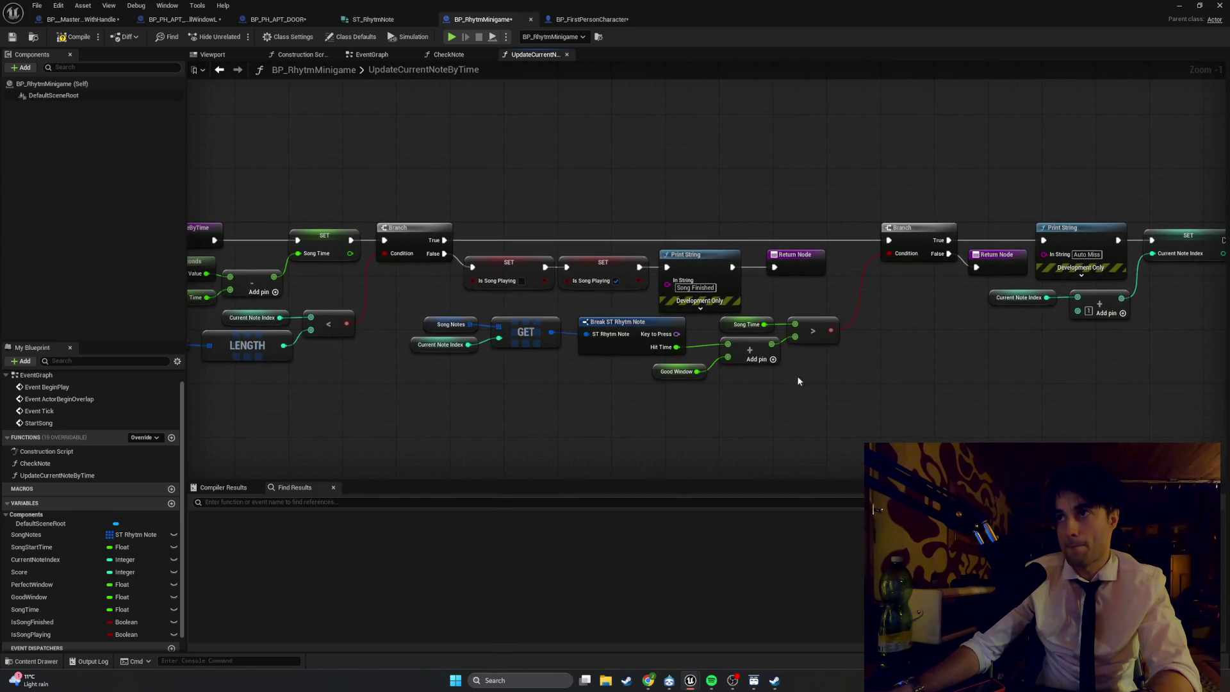
scroll(797, 377, "down", 1)
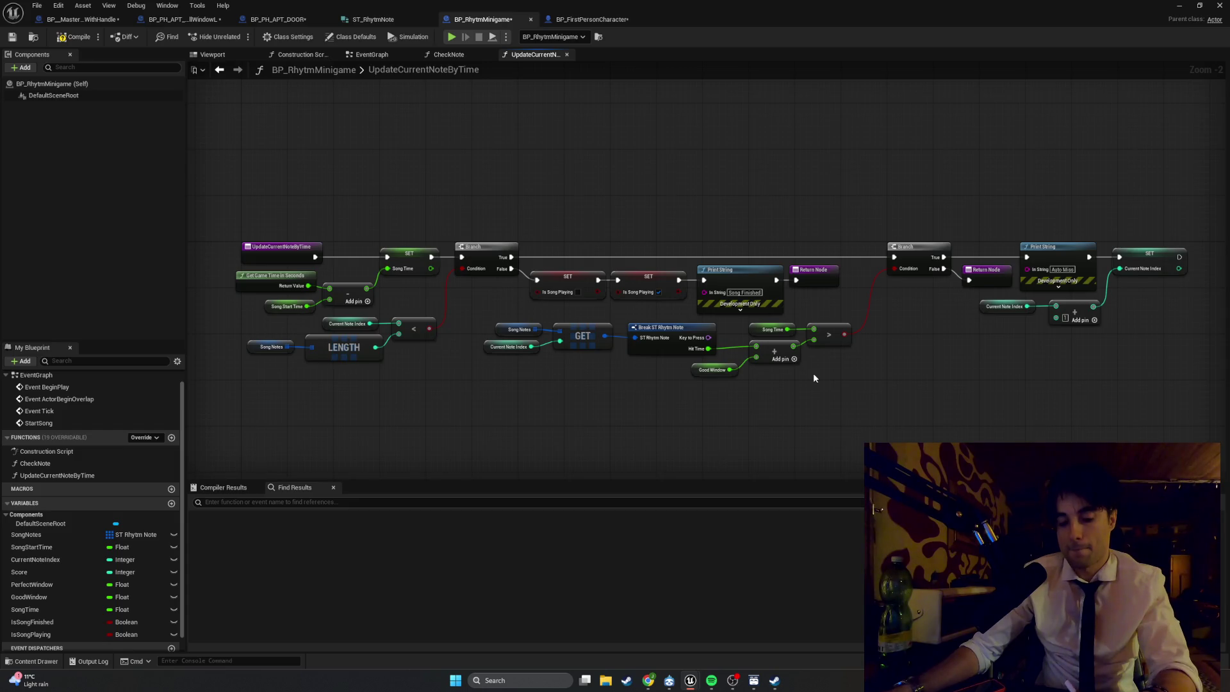
key("super+shift+s")
mouse_move(1183, 395)
left_mouse_down()
mouse_move(561, 160)
mouse_move(198, 199)
left_mouse_up()
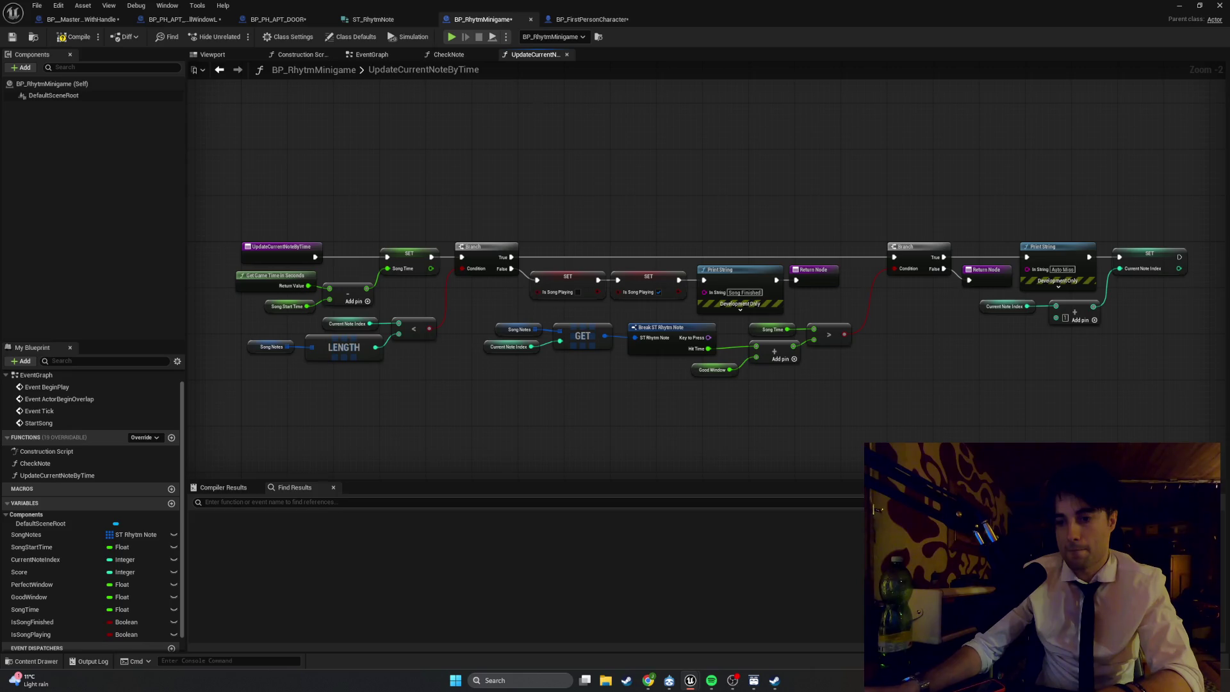
key("alt+Tab")
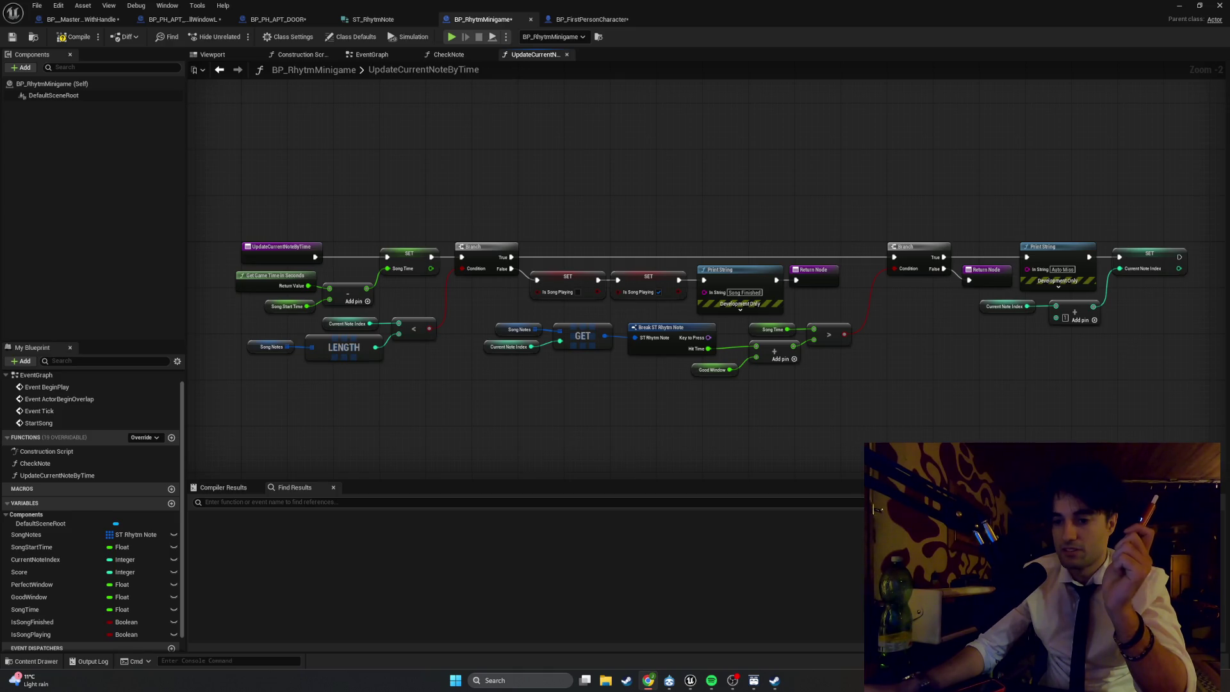
scroll(541, 296, "up", 2)
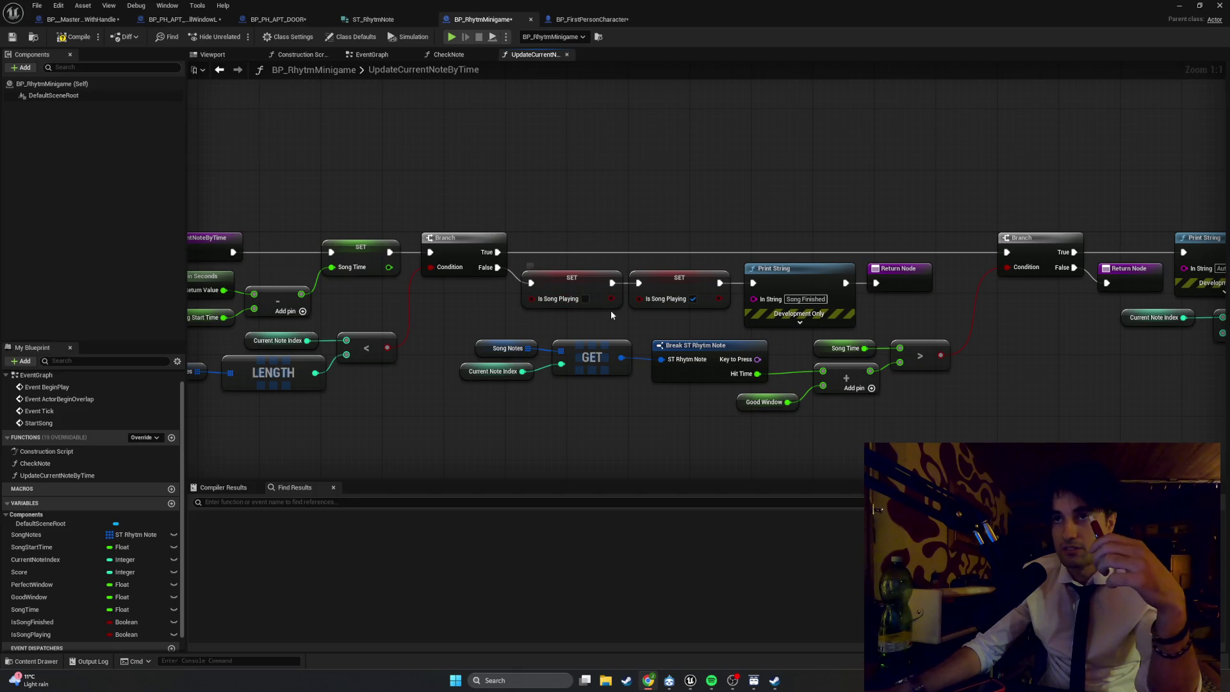
- Replace the second Is Song Playing setter with a SET Is Song Finished true node wired to Print String
left_click(641, 301)
key("Delete")
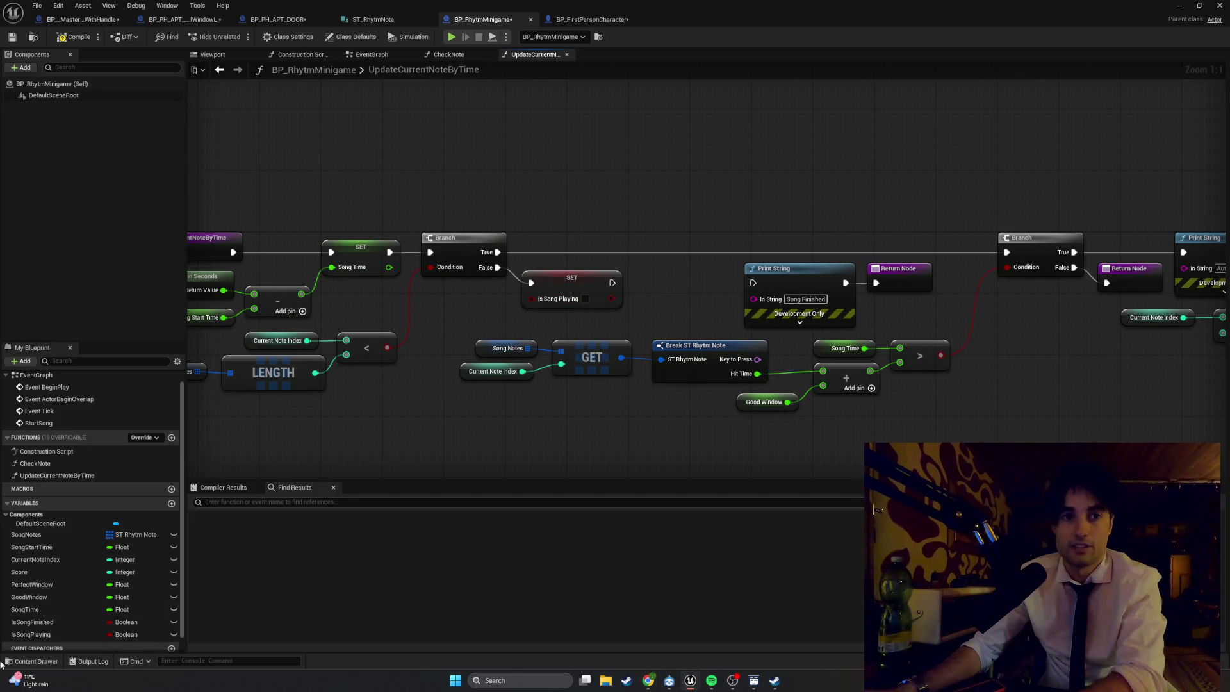
mouse_move(32, 622)
left_mouse_down()
mouse_move(522, 384)
mouse_move(644, 278)
mouse_move(666, 278)
mouse_move(639, 282)
left_mouse_up()
left_click(666, 307)
left_click(709, 306)
mouse_move(721, 283)
left_mouse_down()
mouse_move(794, 296)
mouse_move(754, 283)
left_mouse_up()
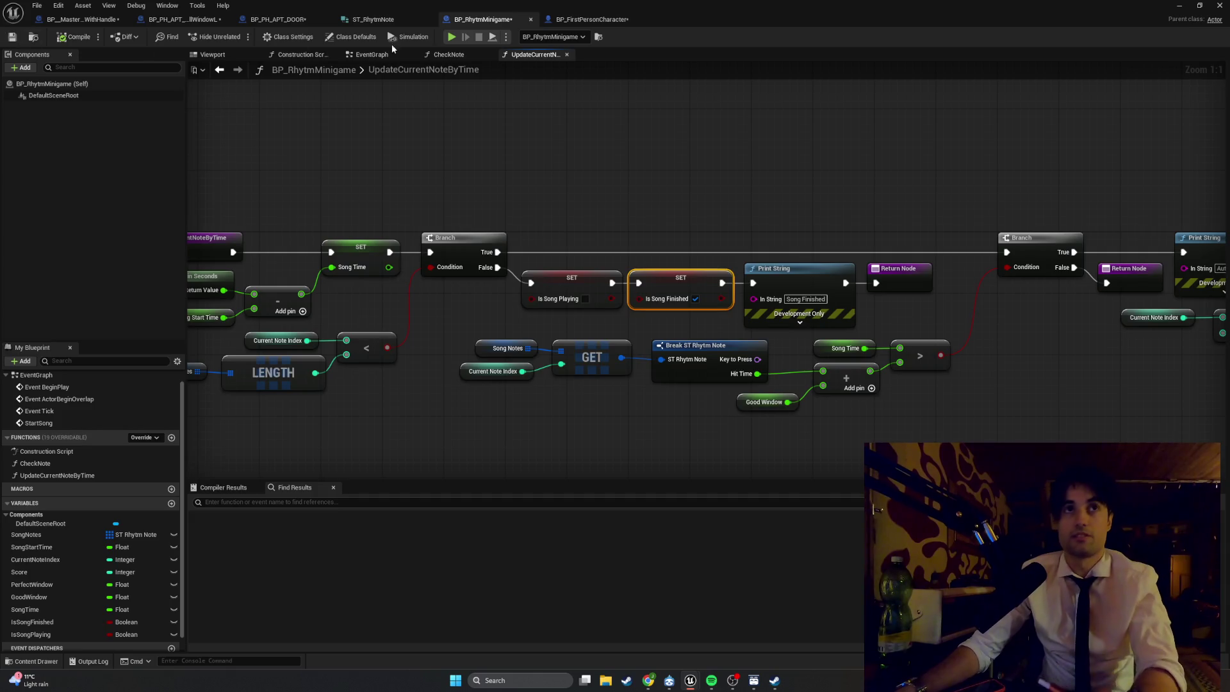
- Check the PerfectWindow and GoodWindow variables' properties, then minimize the Blueprint editor to show the level
left_click(45, 585)
left_click(45, 596)
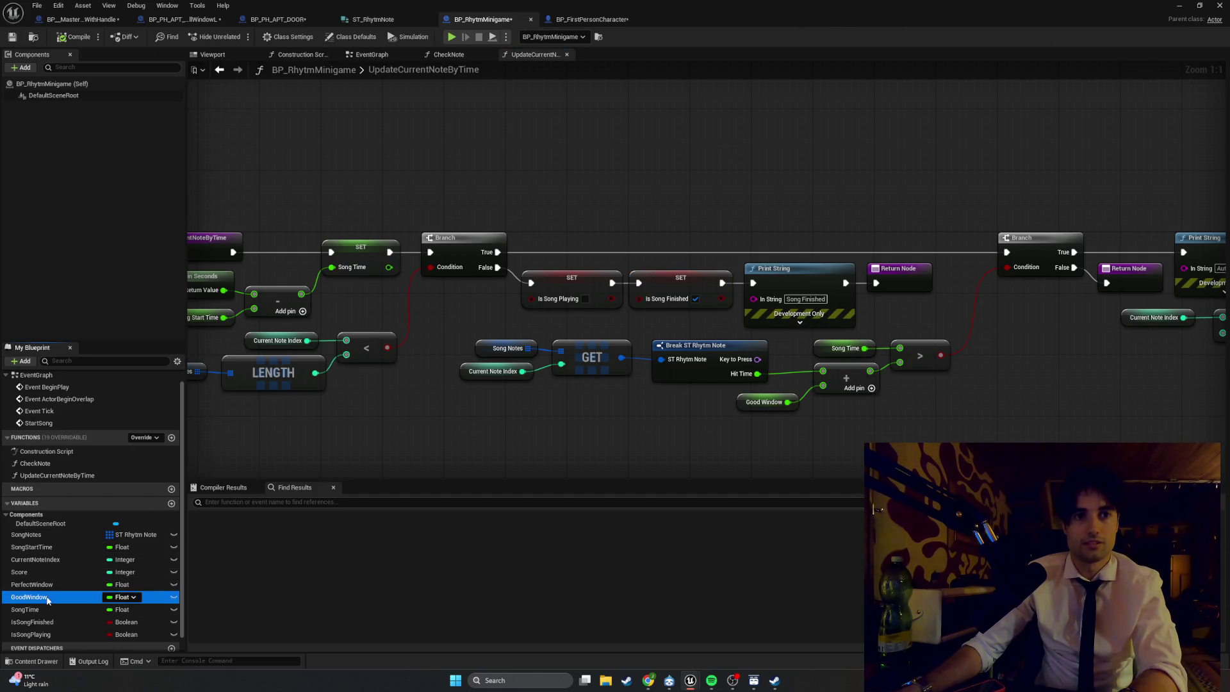
left_click(1226, 157)
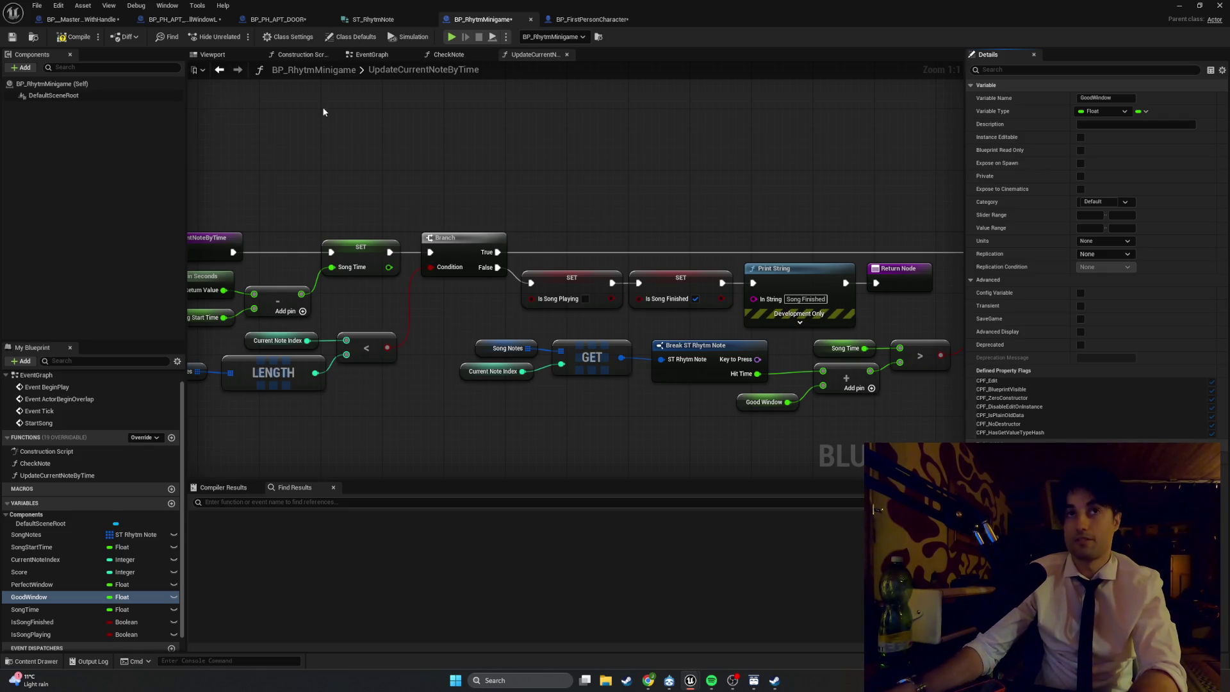
left_click(1179, 6)
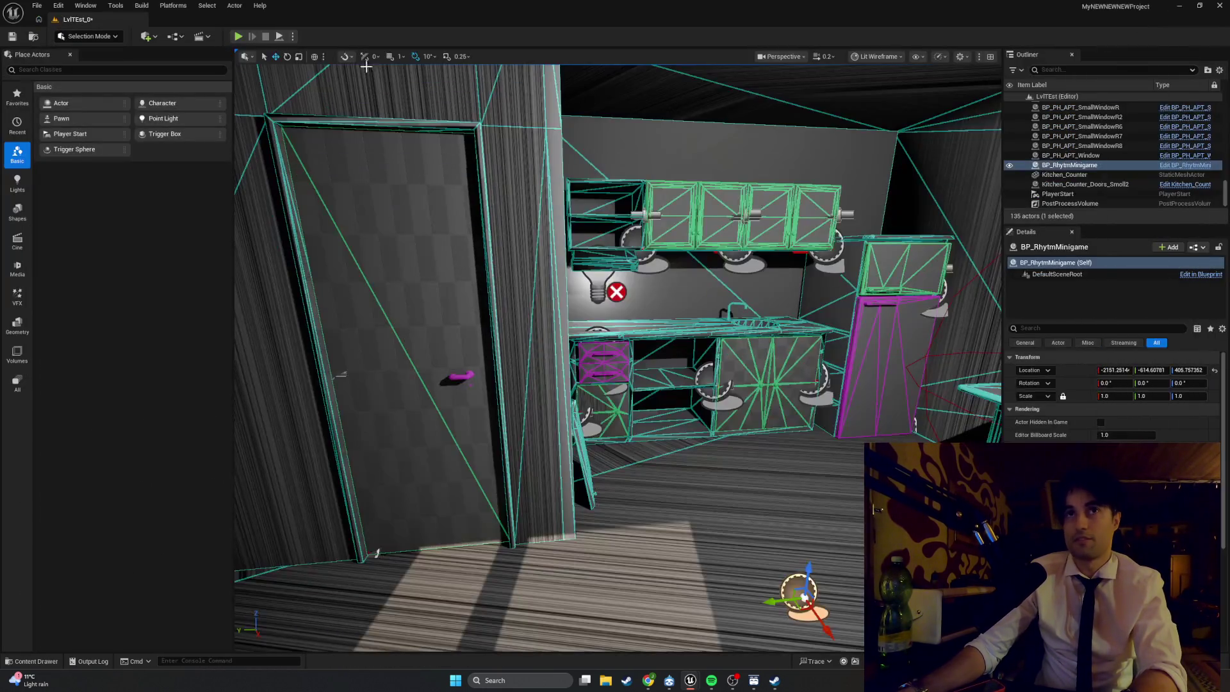
left_click(239, 37)
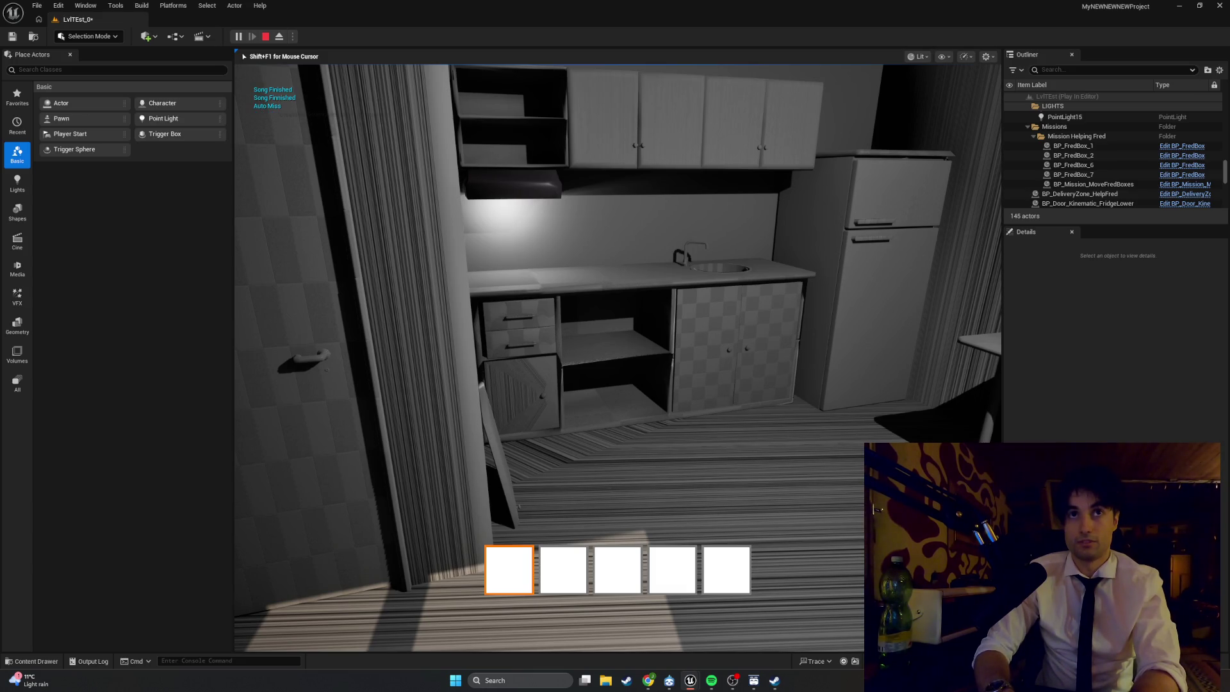
key("Escape")
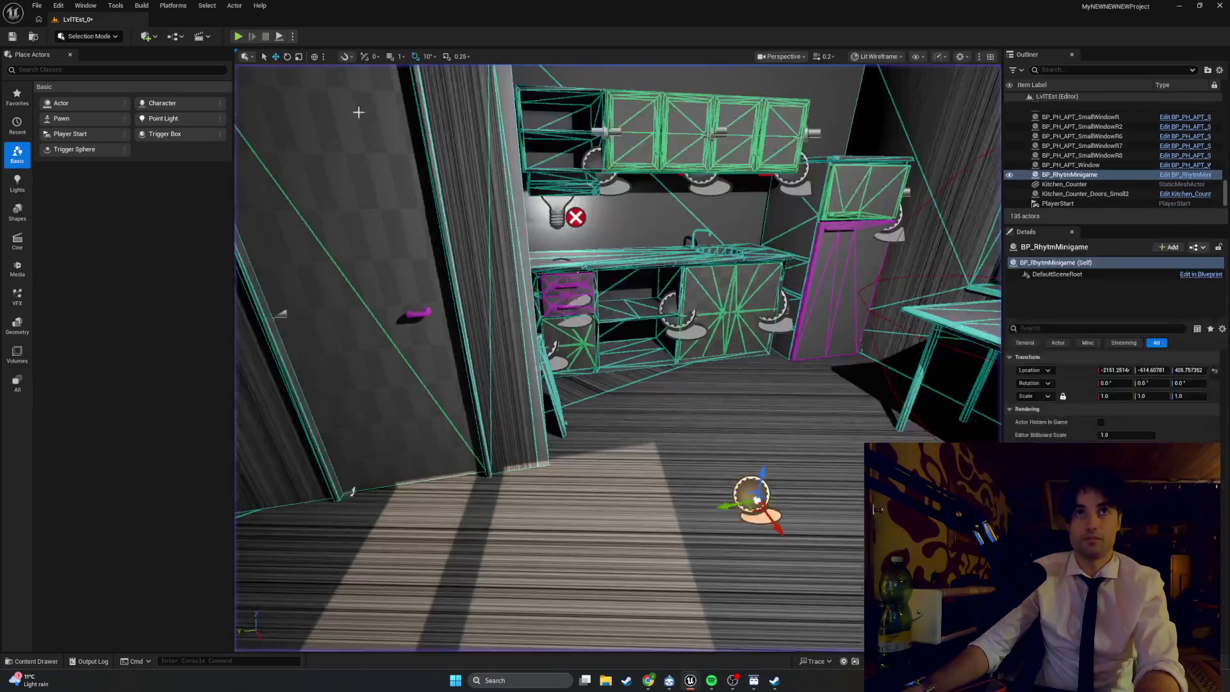
key("alt+p")
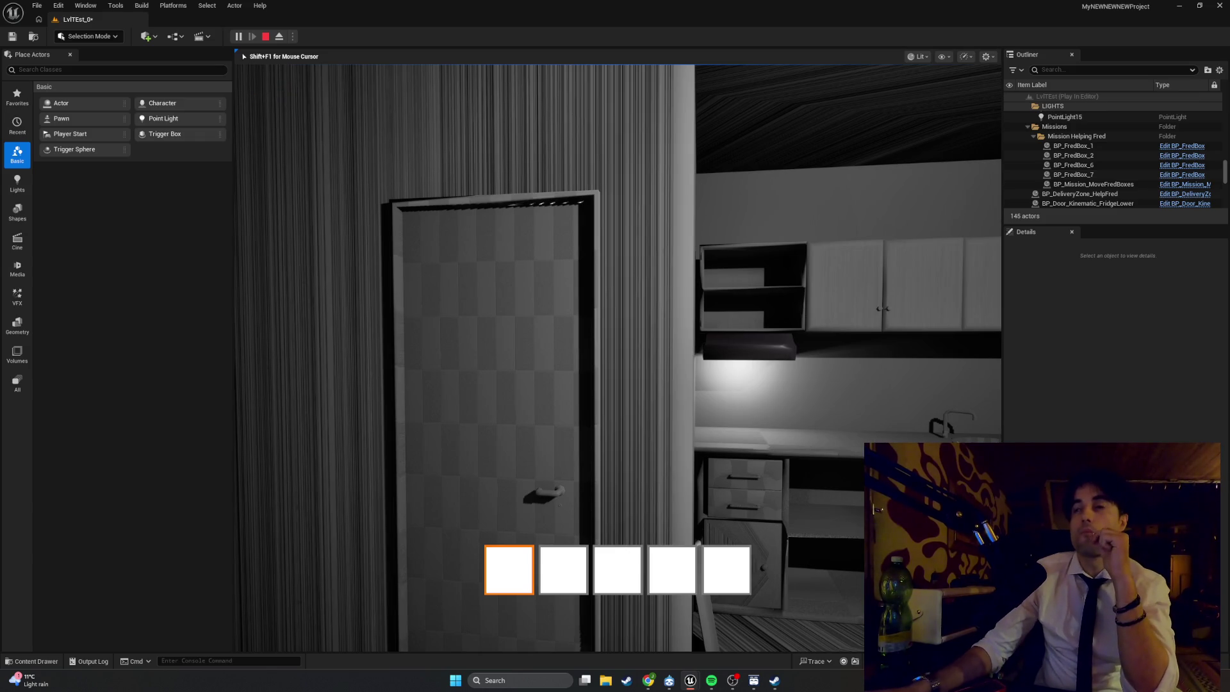
key("Escape")
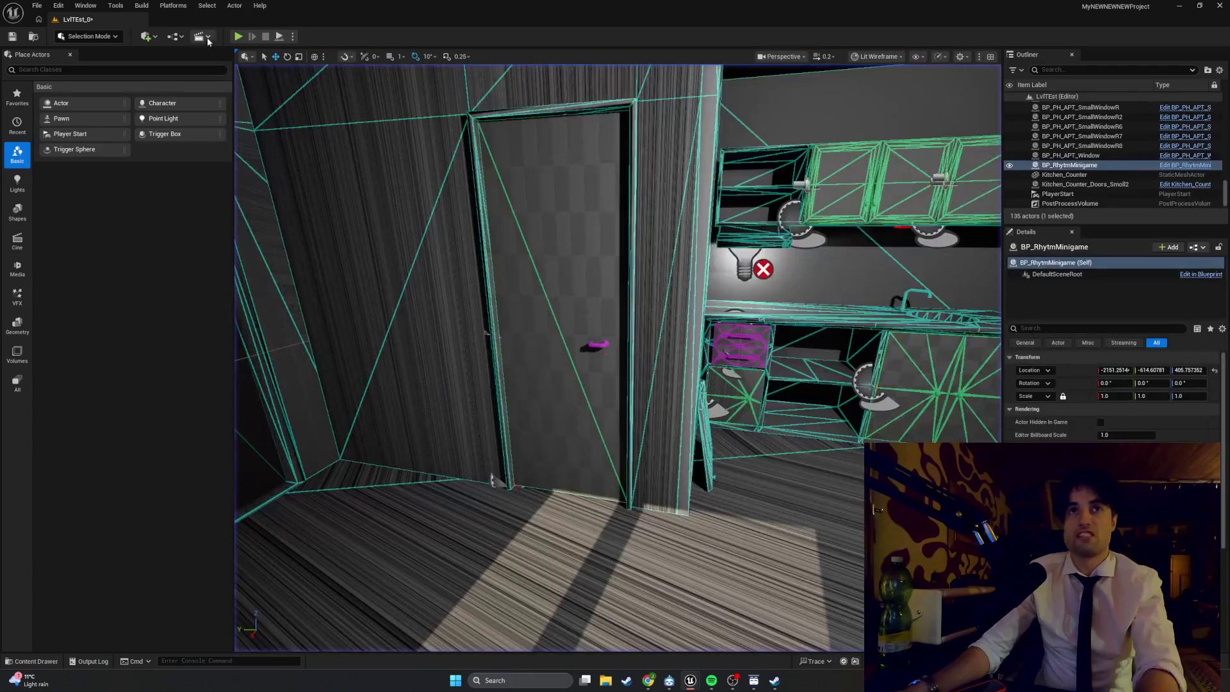
left_click(238, 36)
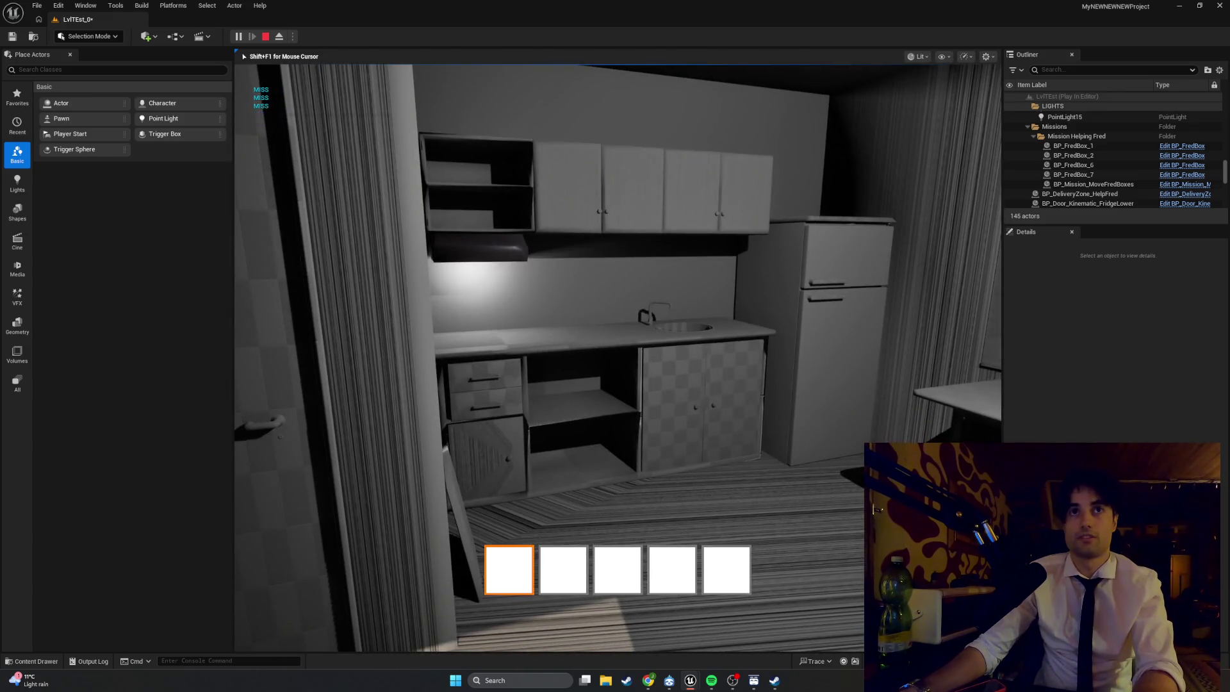
key("Escape")
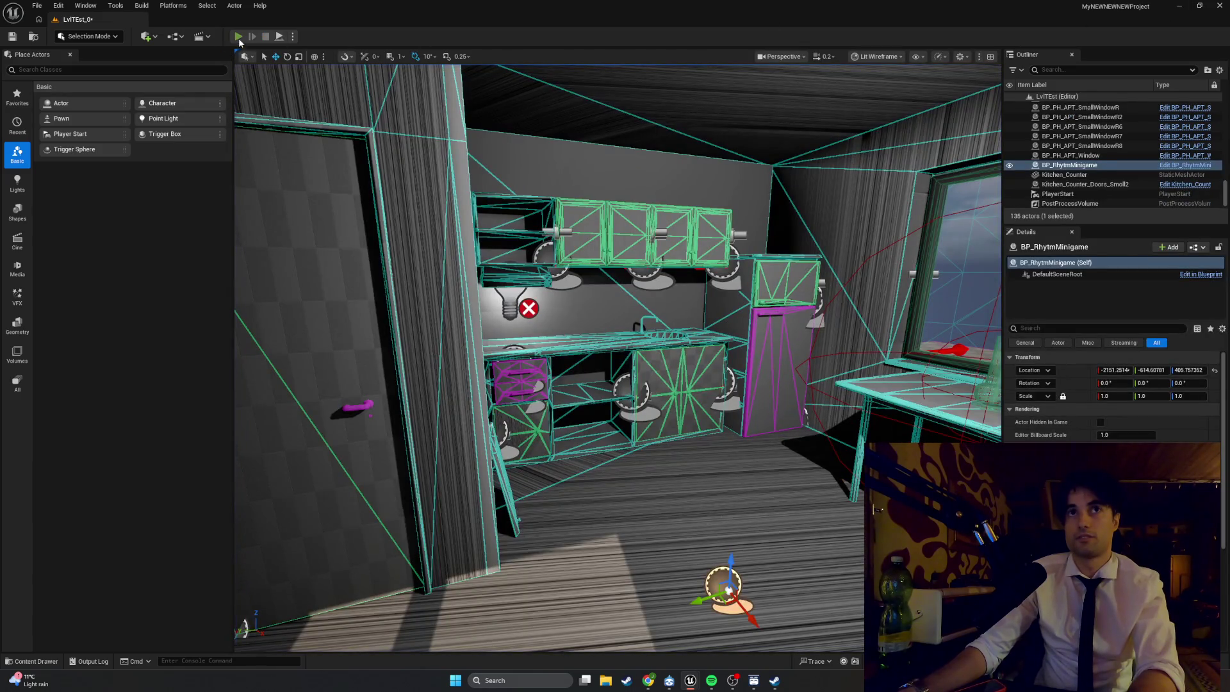
left_click(238, 37)
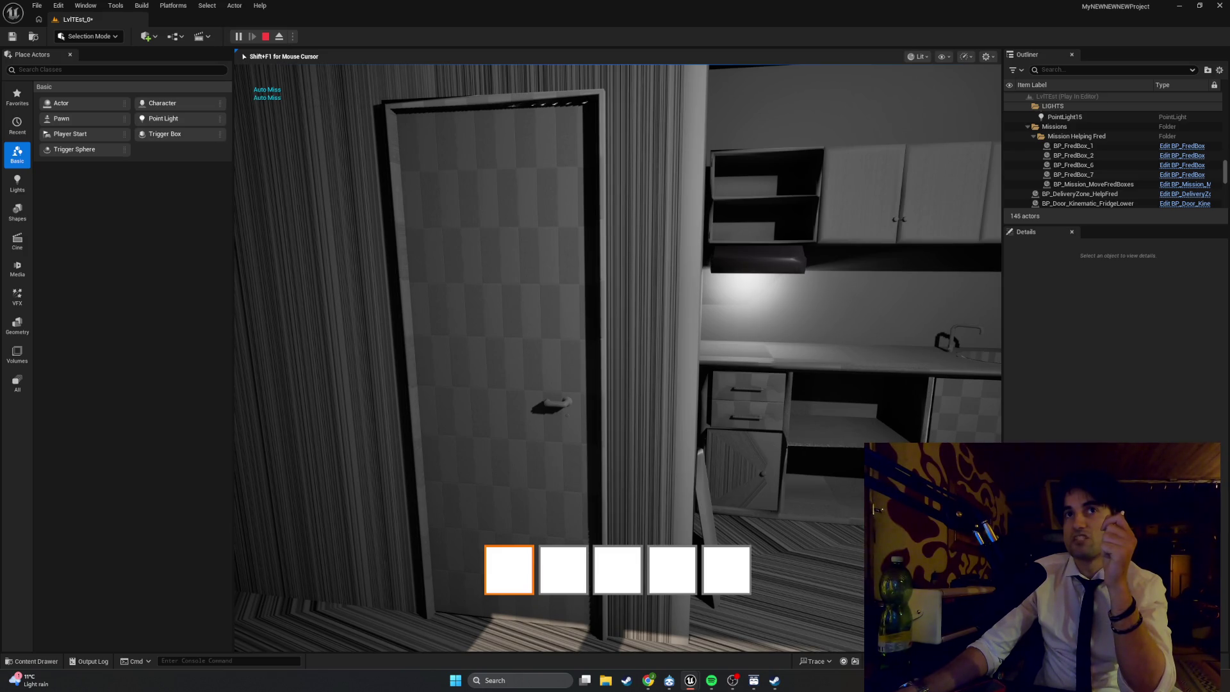
key("Escape")
left_click(238, 38)
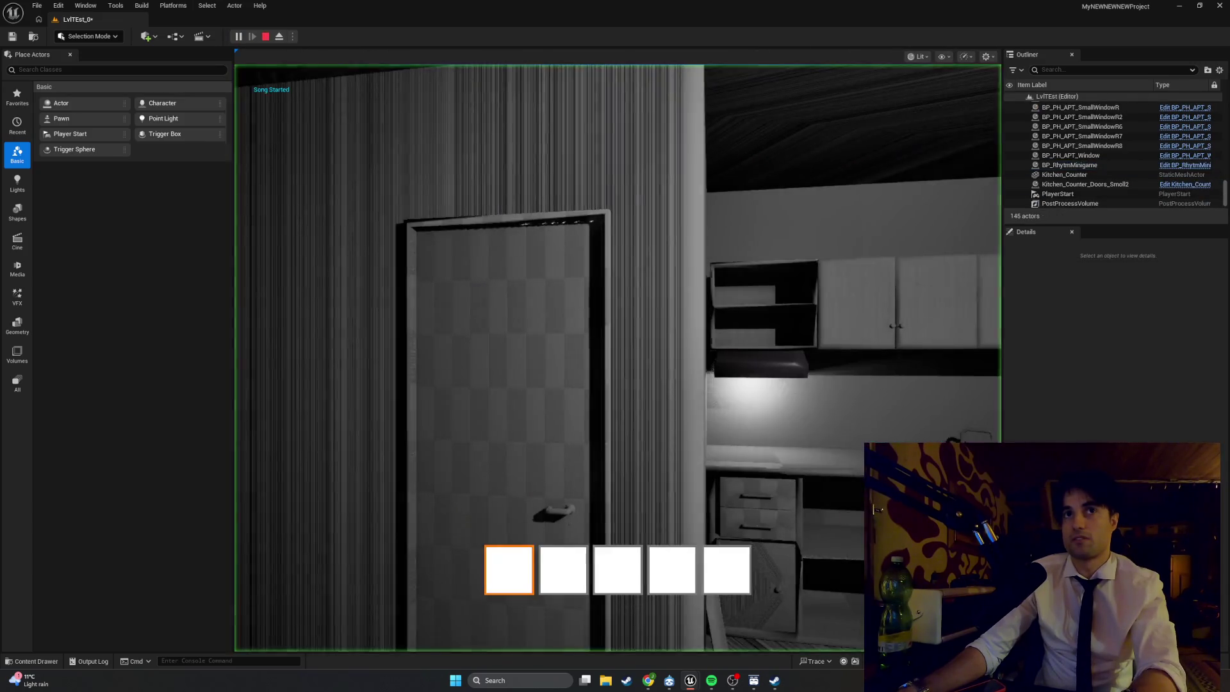
key("space")
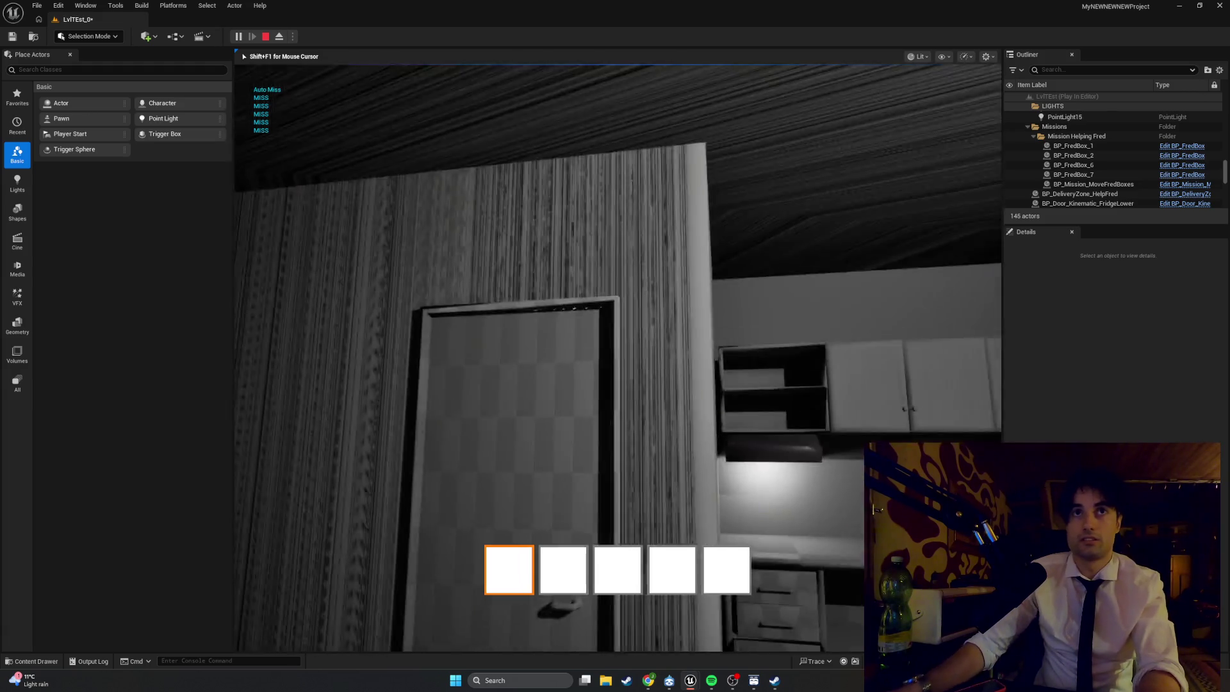
key("Escape")
left_click(236, 37)
left_click(255, 65)
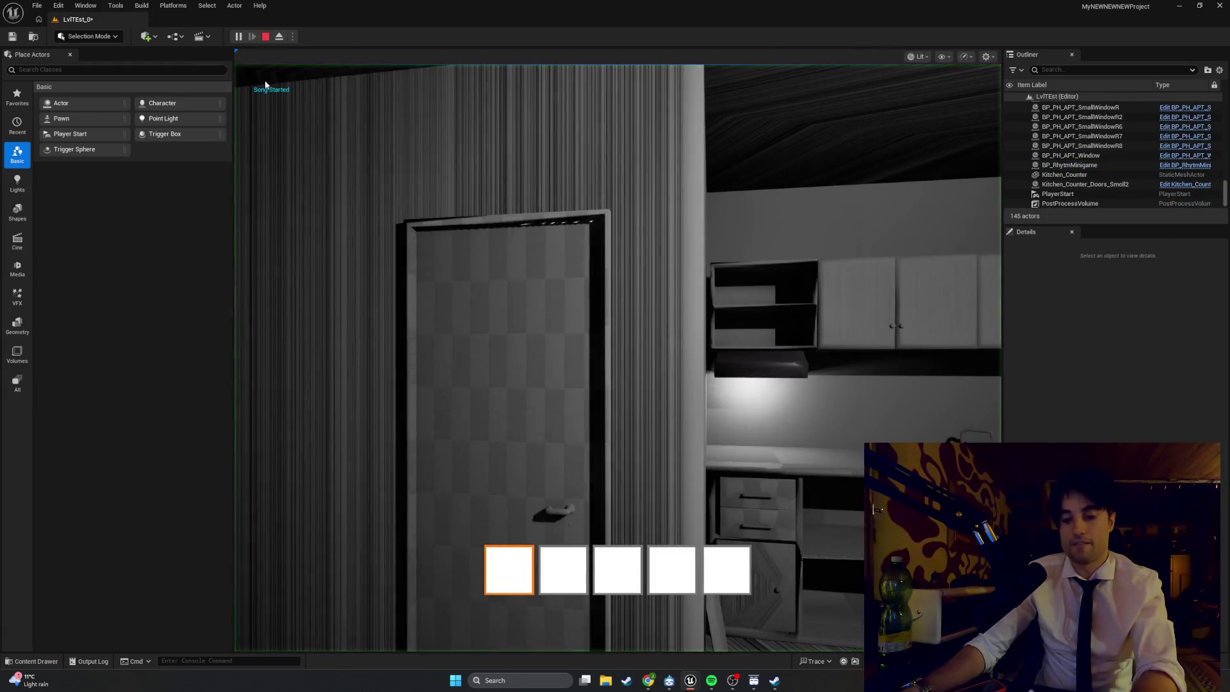
key("space")
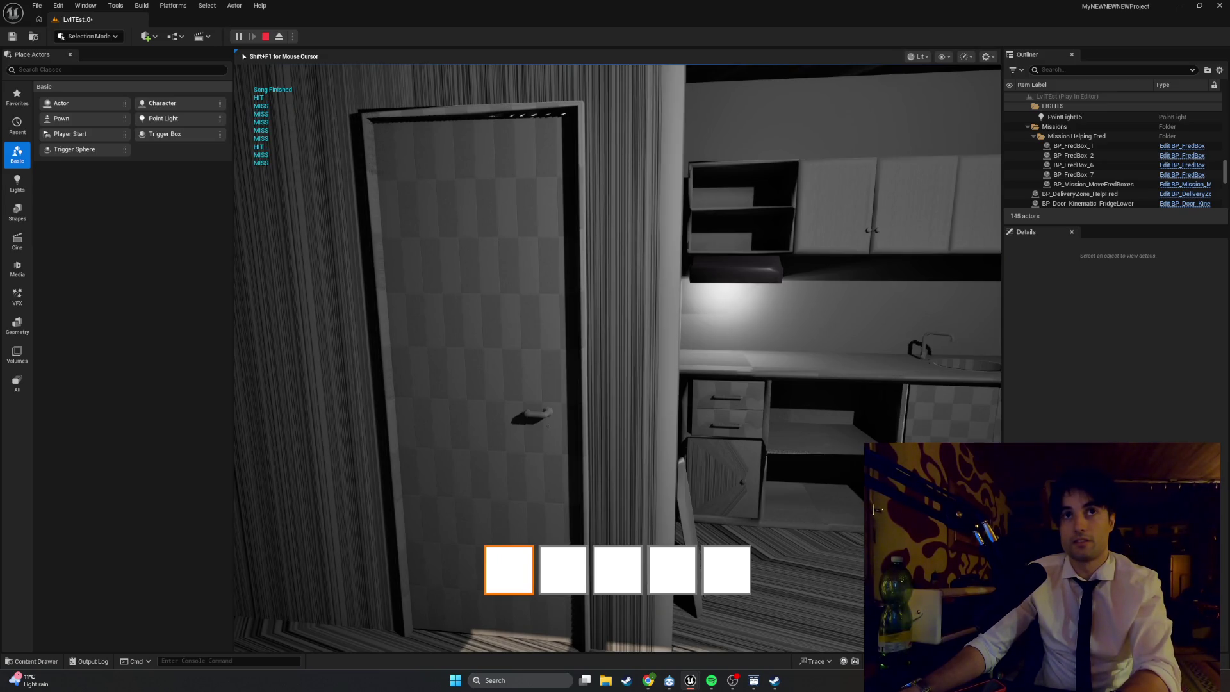
key("Escape")
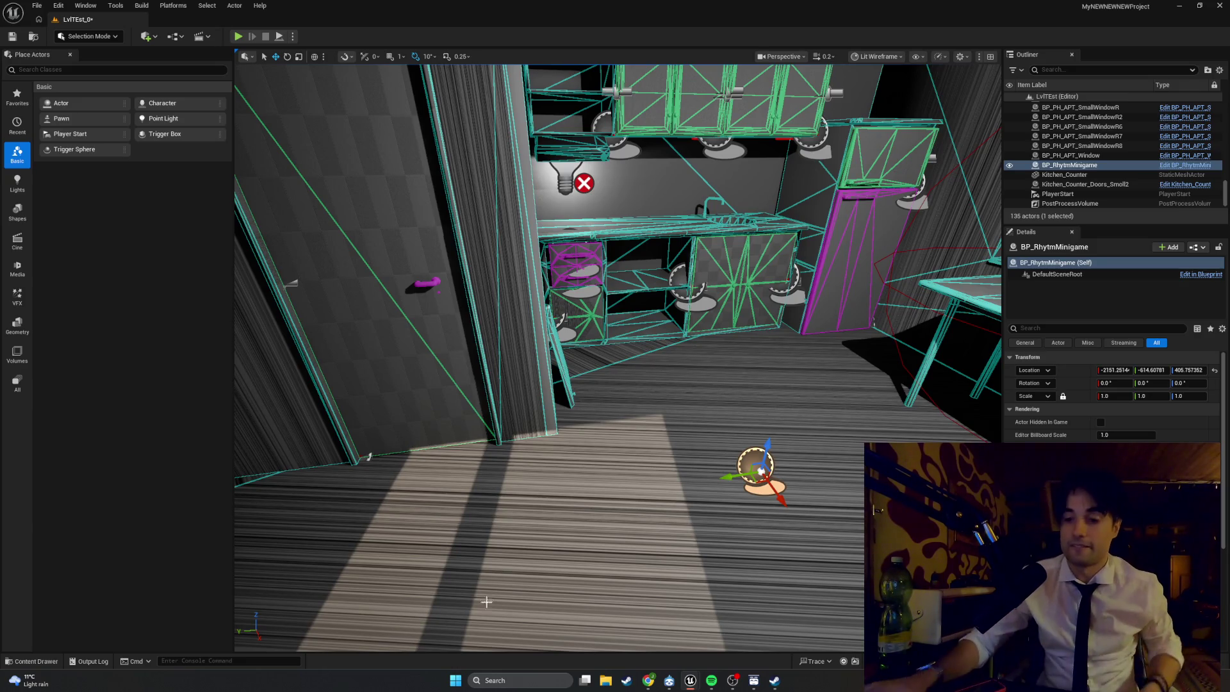
key("alt+Tab")
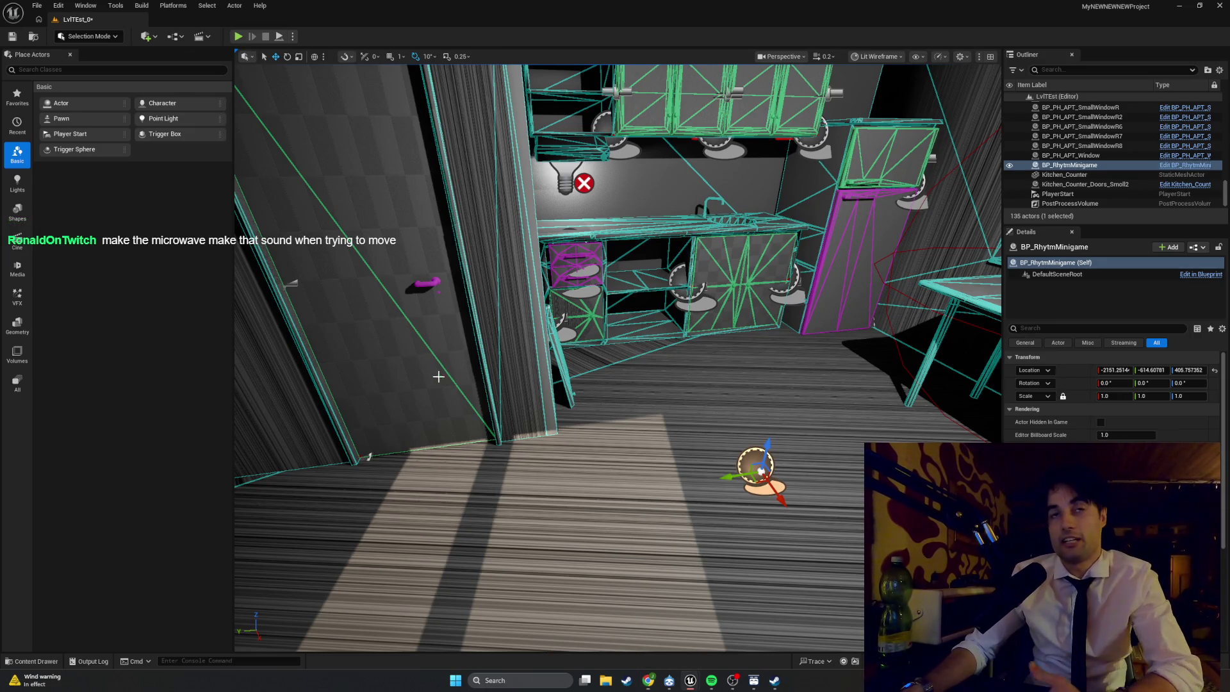
scroll(439, 371, "up", 3)
left_click_drag(494, 337, 523, 351)
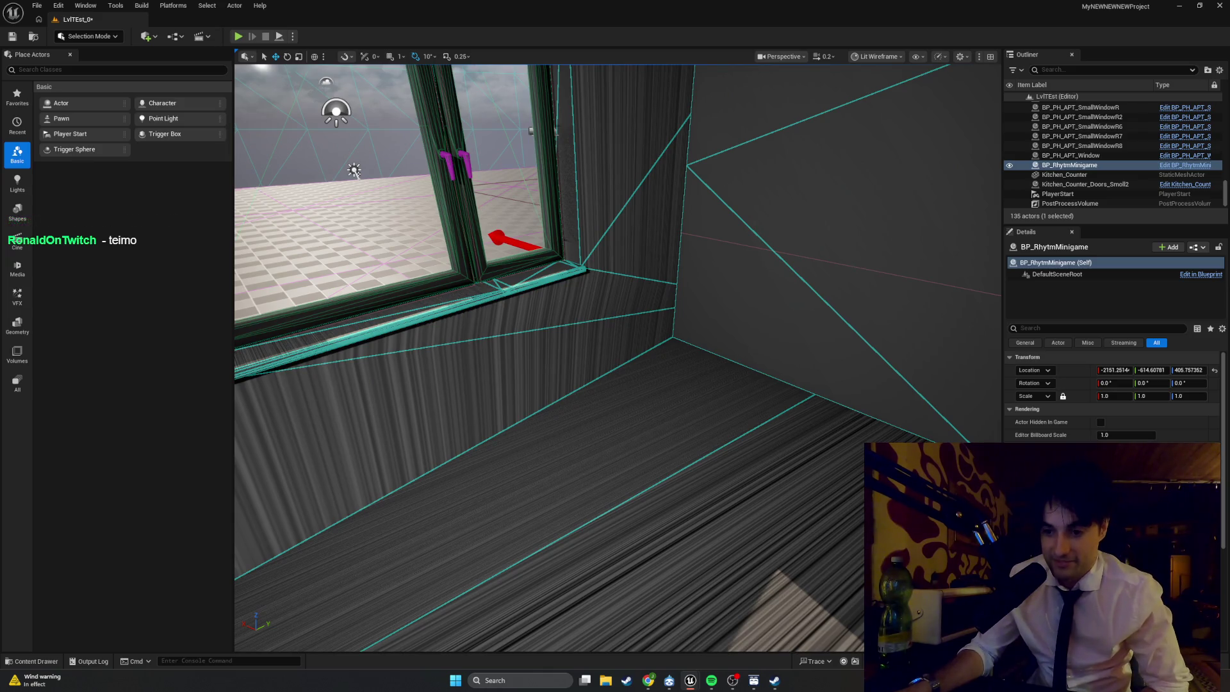
- Open the Content Drawer, clear the selection, and try the BandGAME folder's new-asset menu
left_click(33, 661)
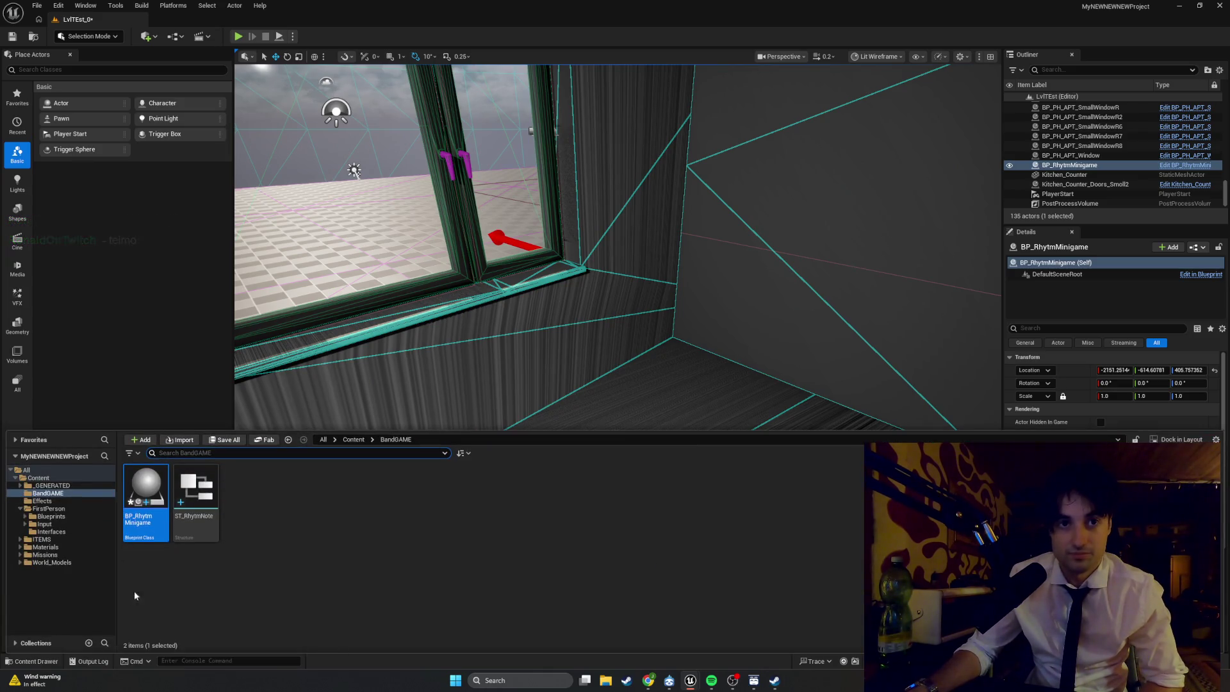
left_click(288, 521)
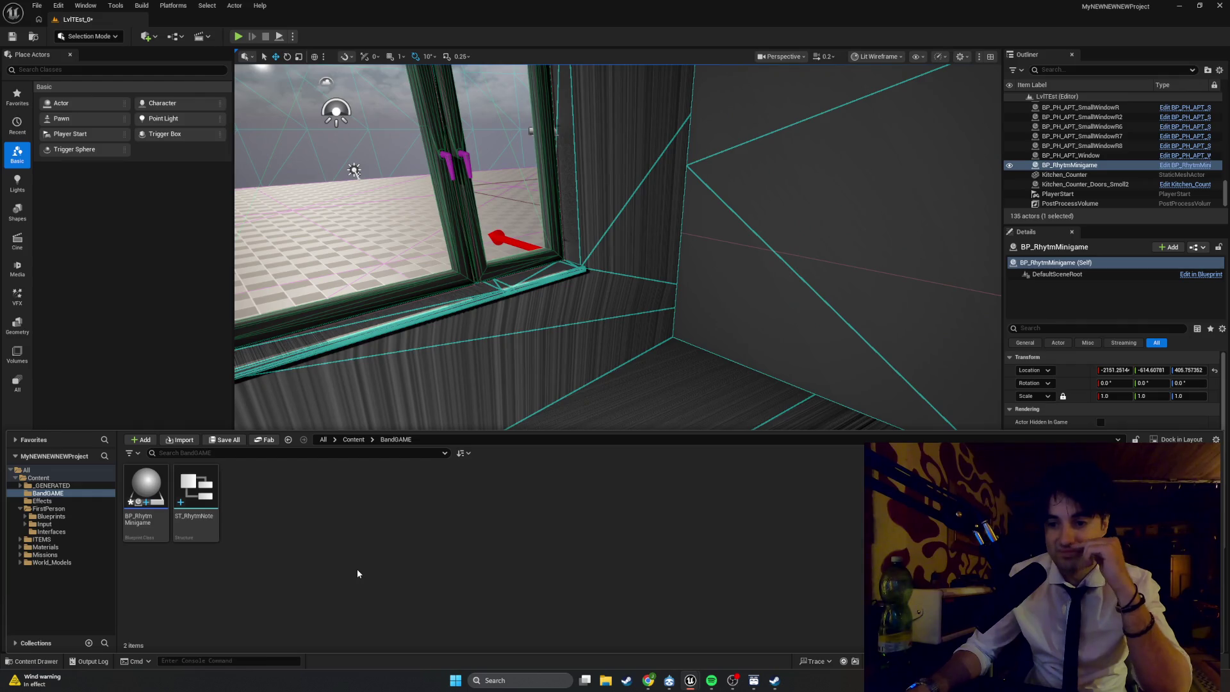
right_click(322, 531)
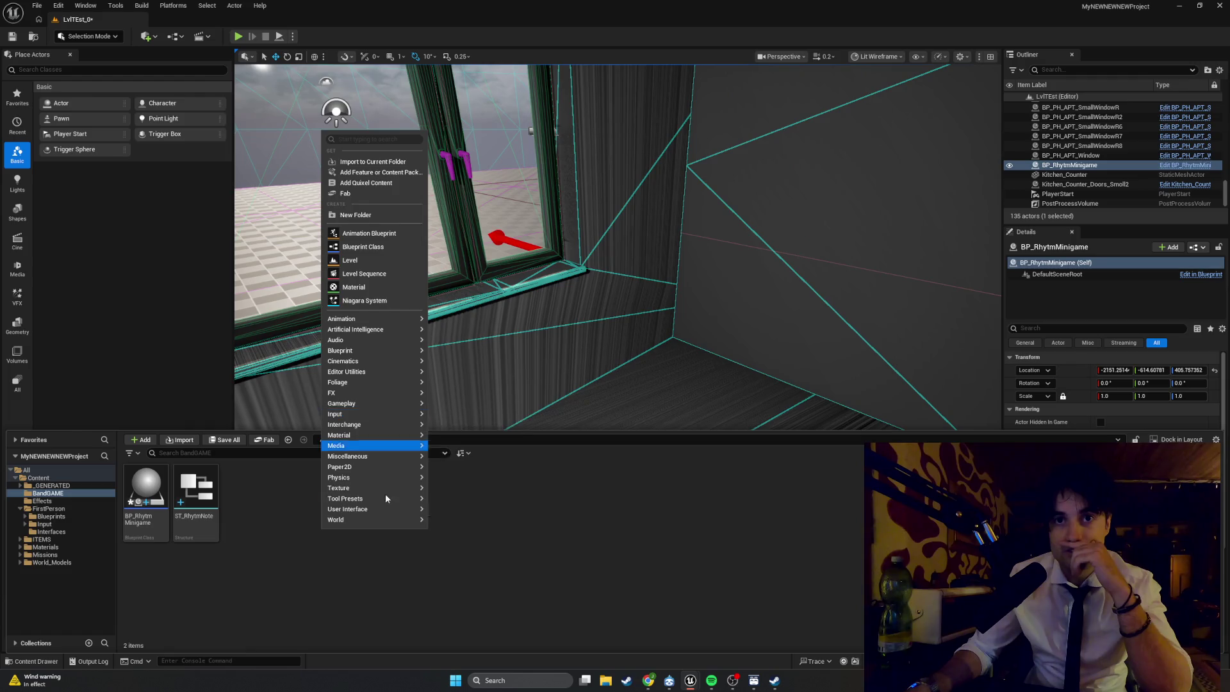
key("Escape")
left_click(32, 660)
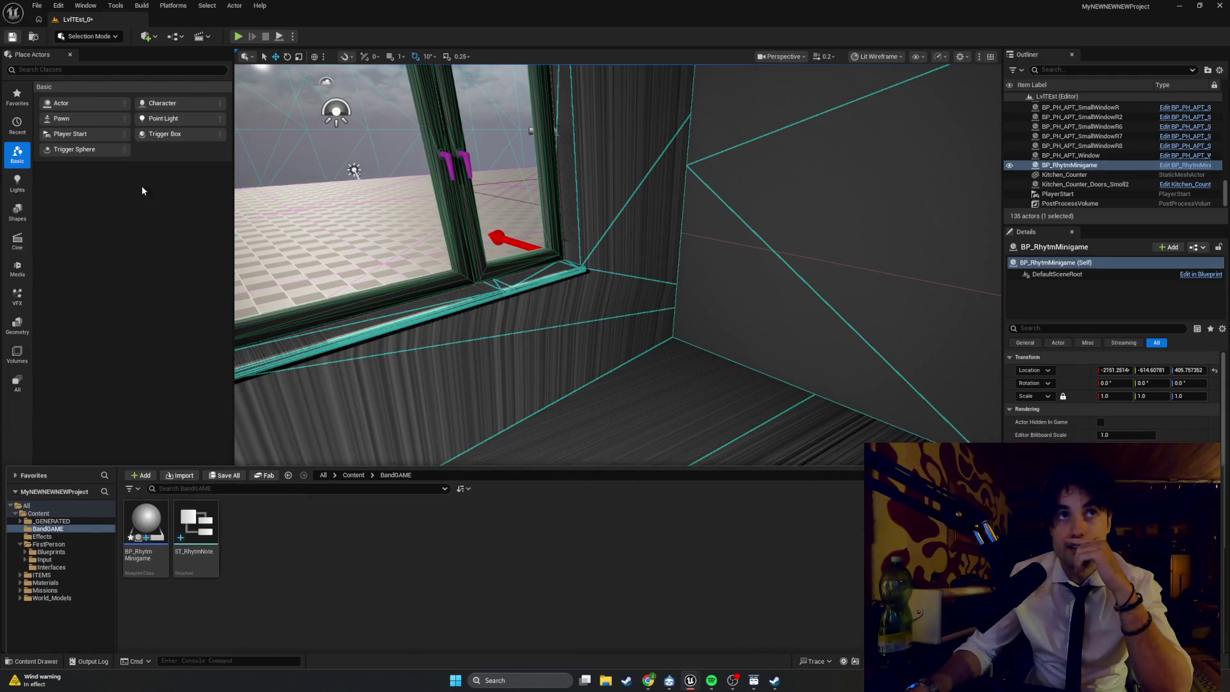
- From the BandGAME folder's right-click Create menus, start creating a new Blueprint Class
right_click(269, 512)
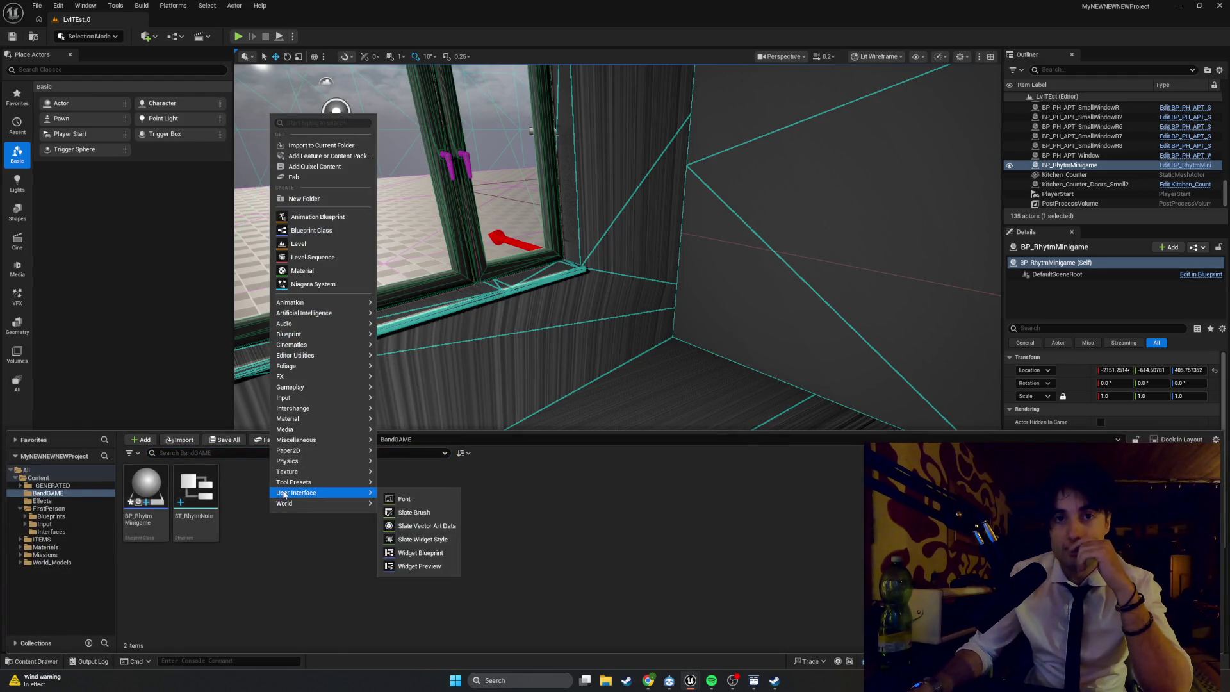
mouse_move(306, 461)
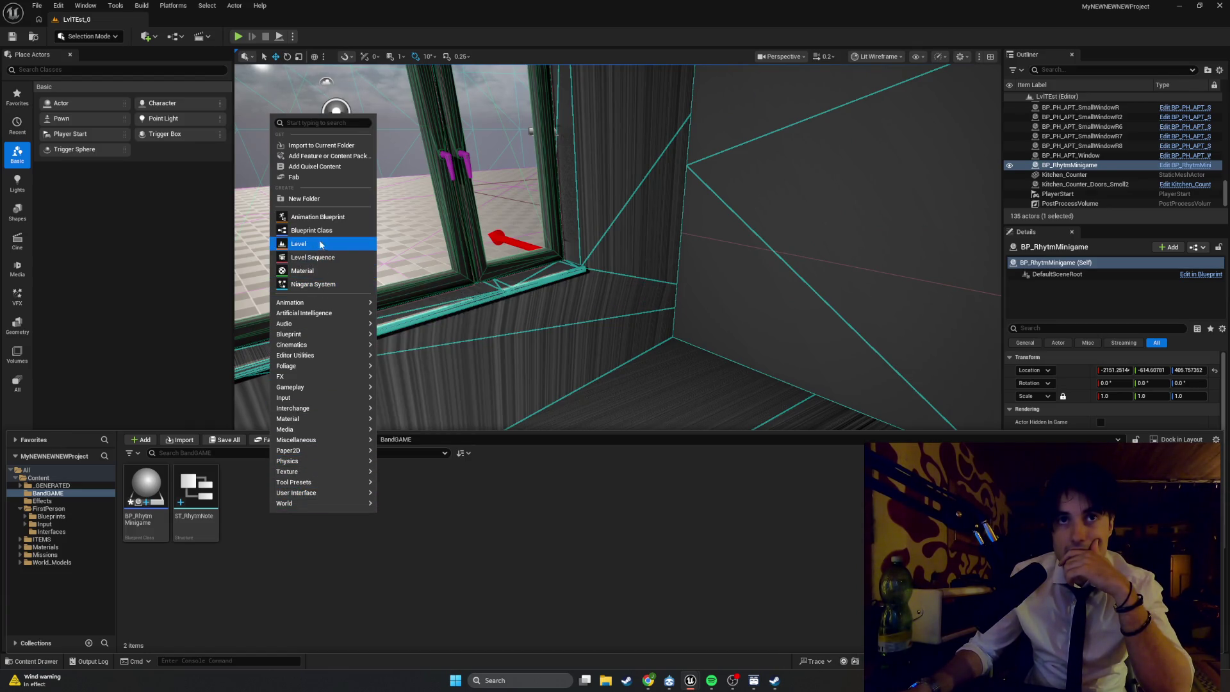
mouse_move(319, 320)
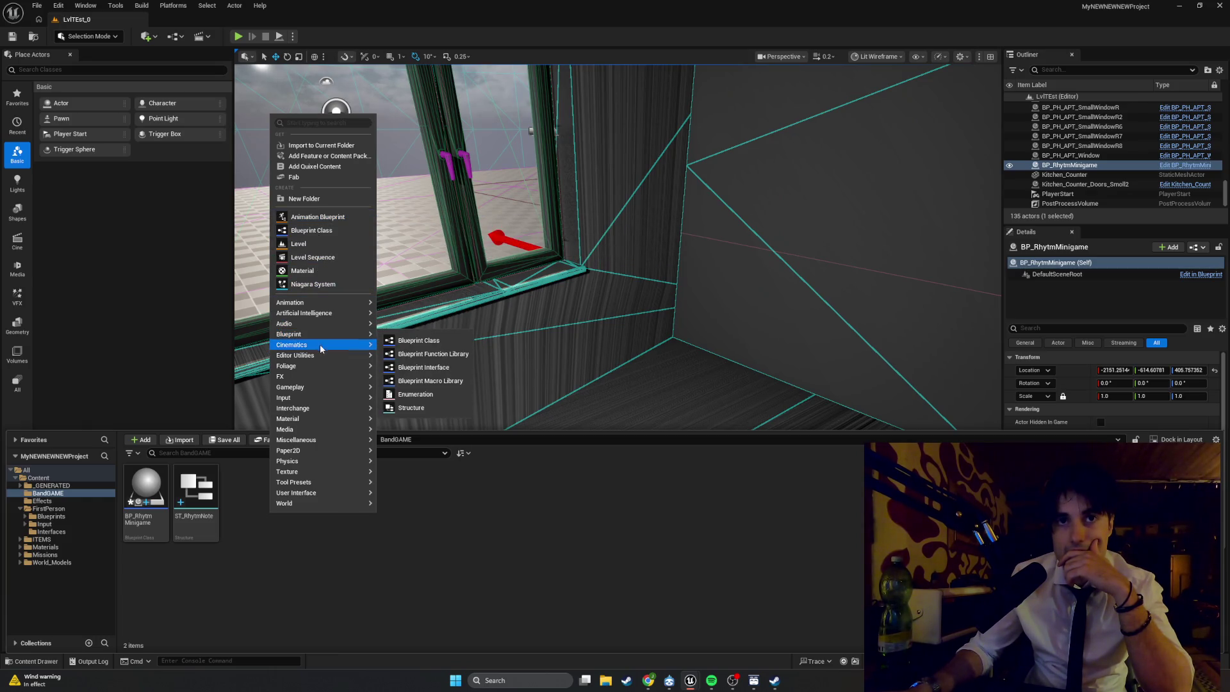
mouse_move(319, 399)
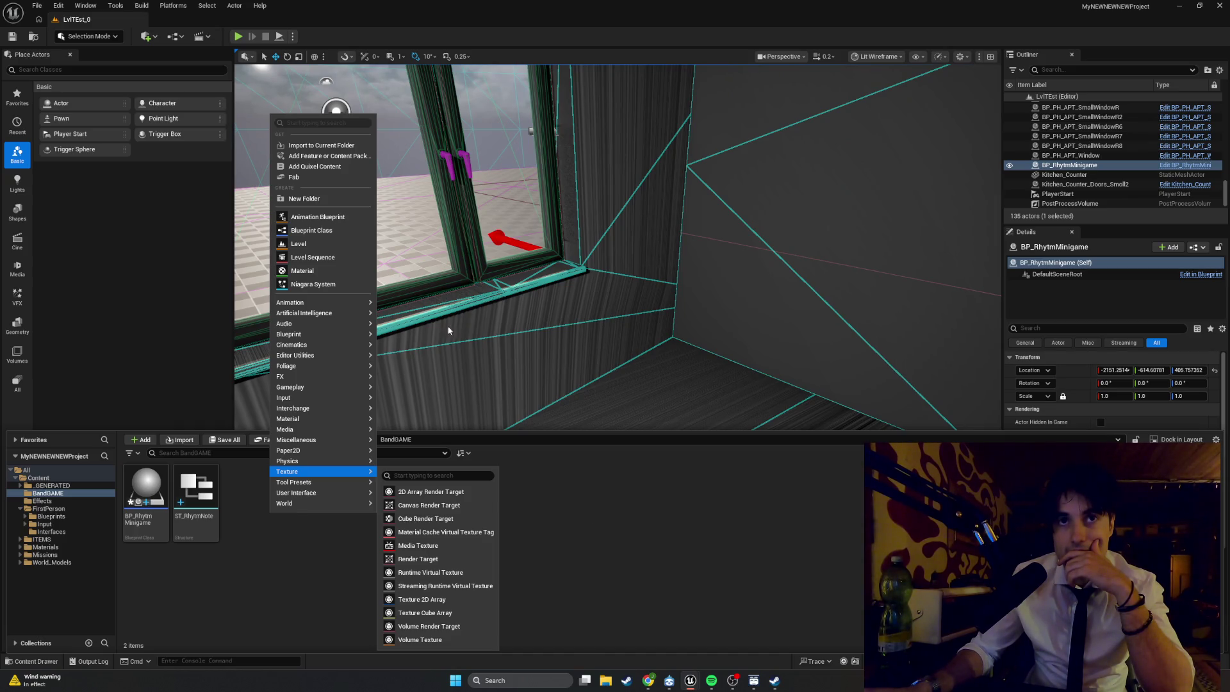
left_click(327, 231)
- Filter the Pick Parent Class list by 'widget', then close the dialog without choosing a class
type("widget")
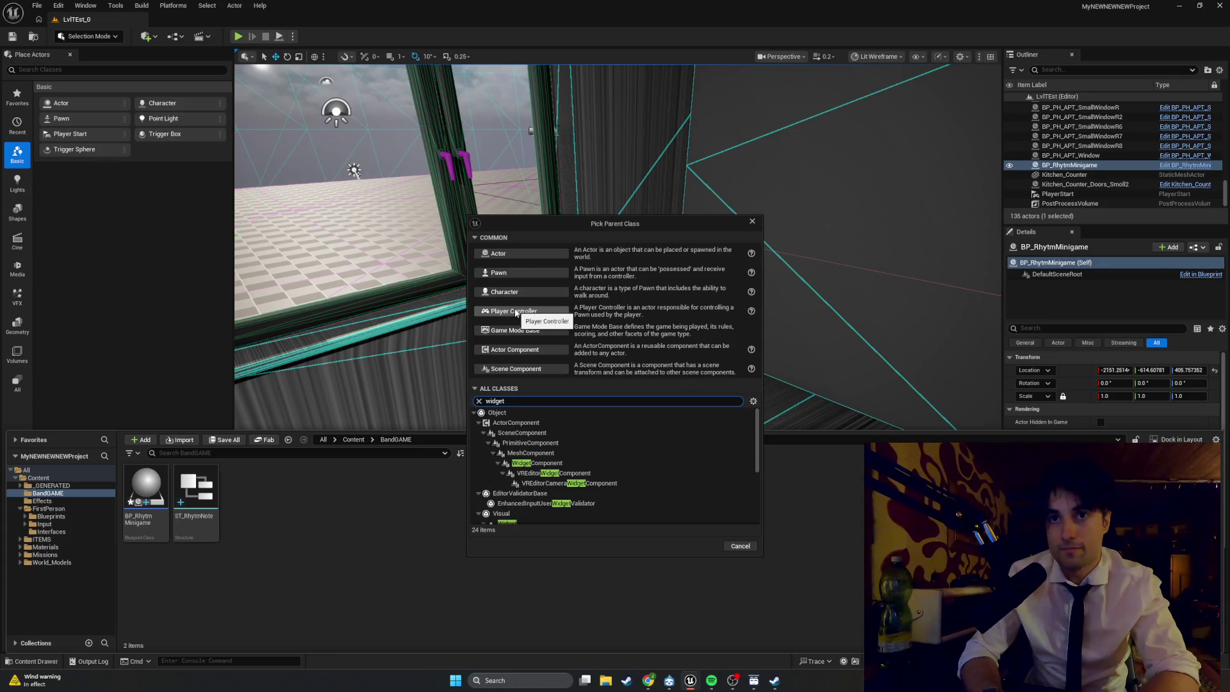
scroll(615, 474, "down", 1)
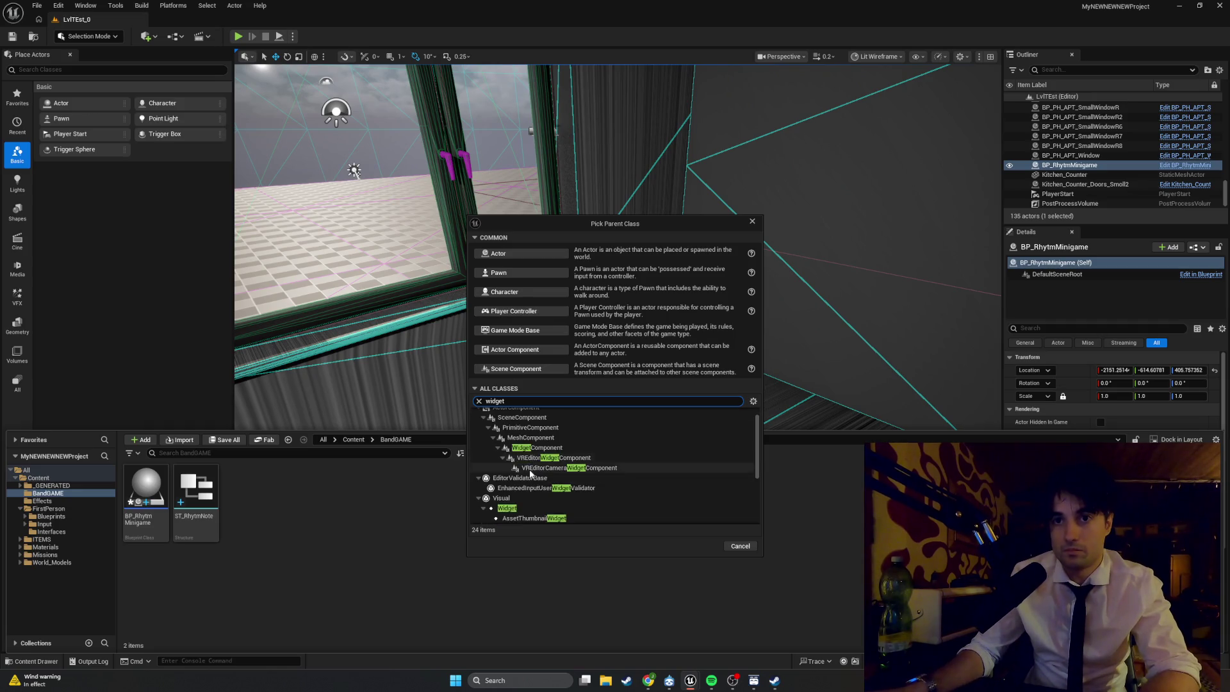
left_click(753, 221)
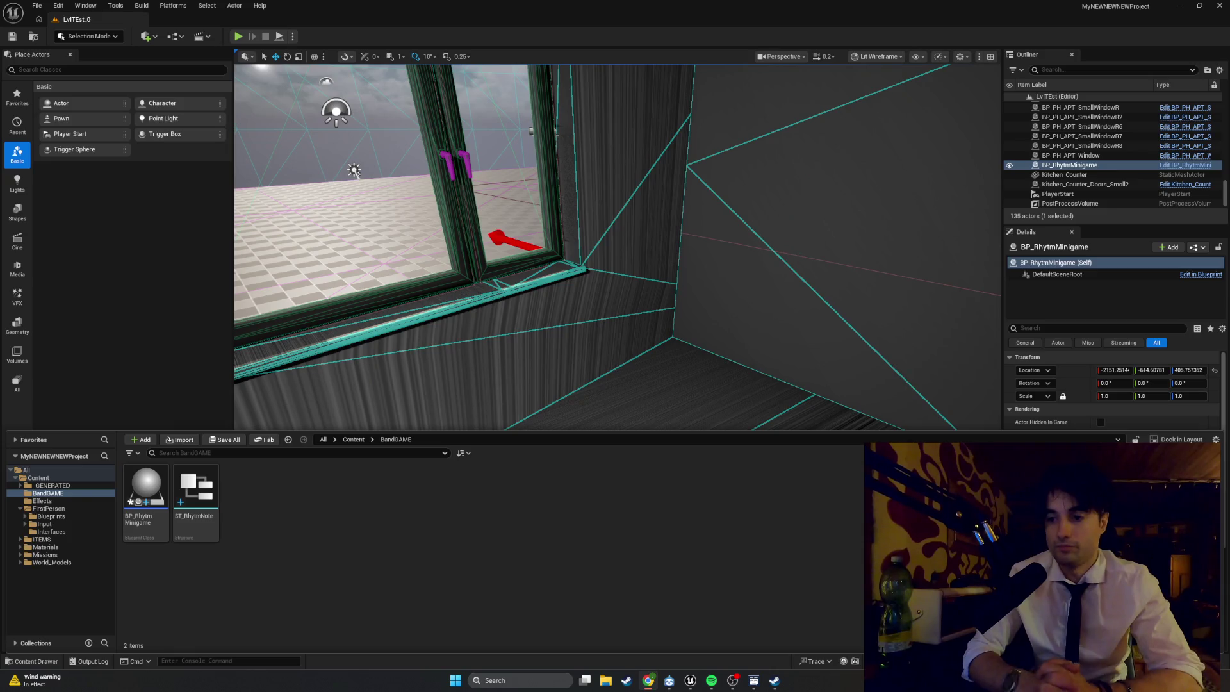
- Create a User Widget–based Widget Blueprint named WBP_RhythmHUD in BandGAME and open it
right_click(322, 514)
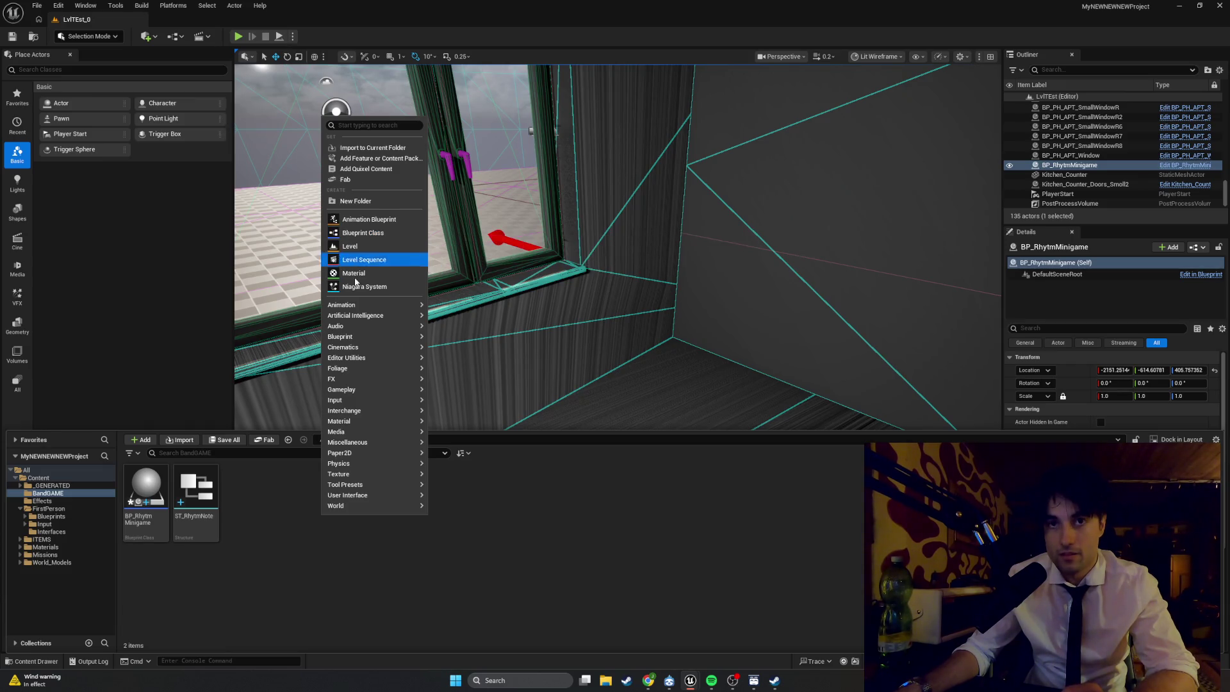
mouse_move(365, 349)
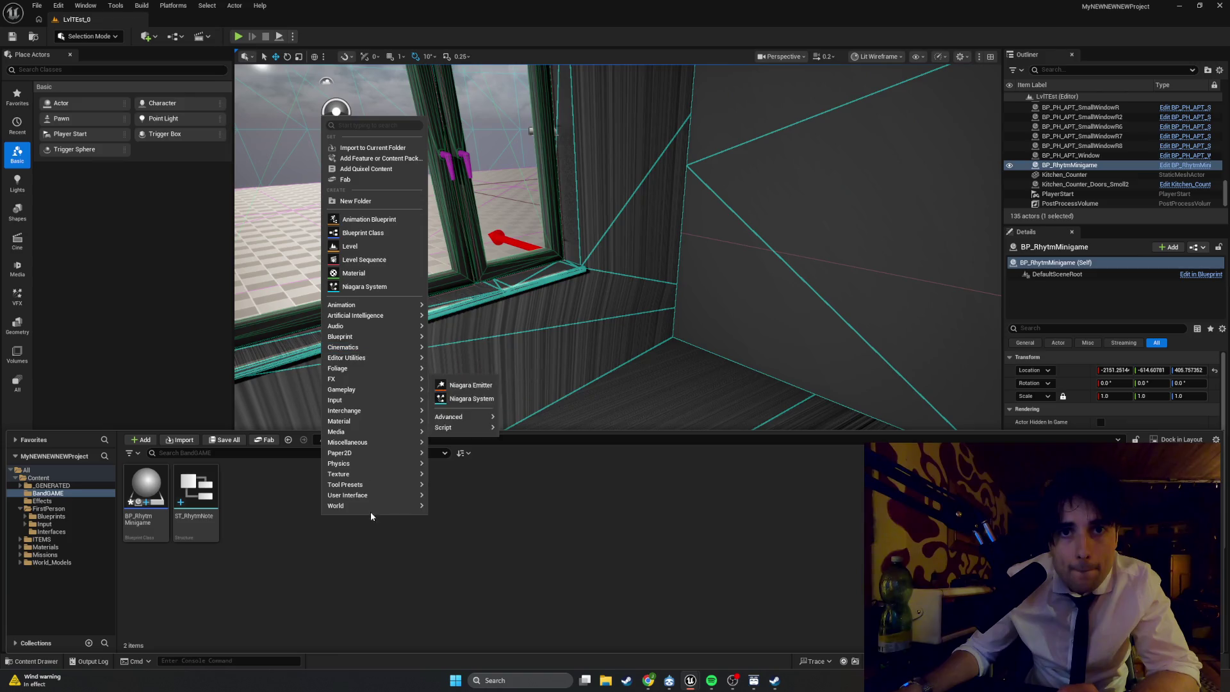
mouse_move(370, 497)
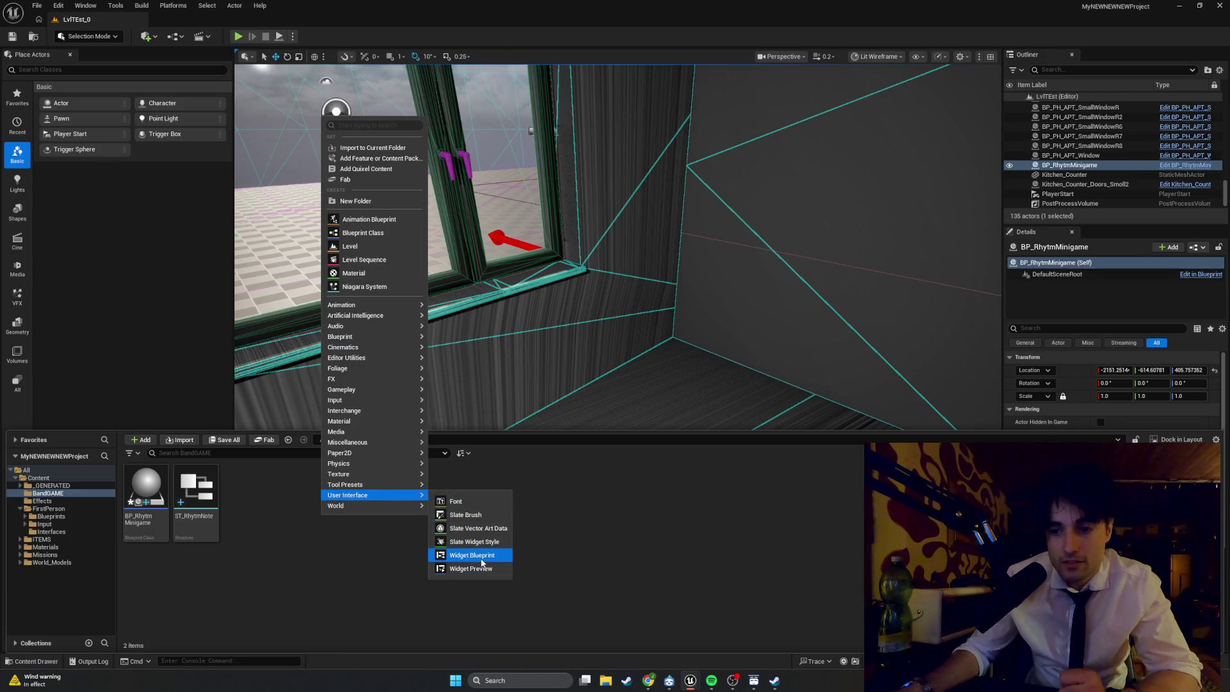
left_click(481, 557)
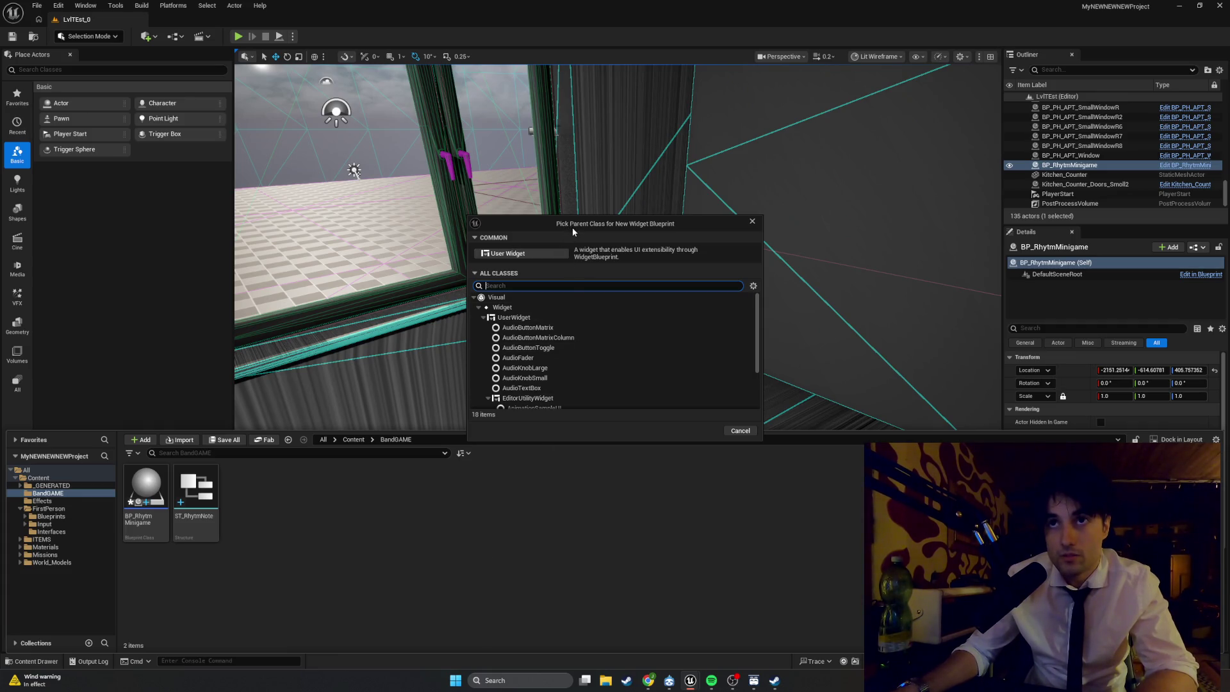
key("super+shift+s")
mouse_move(756, 444)
left_mouse_down()
mouse_move(512, 222)
mouse_move(468, 212)
left_mouse_up()
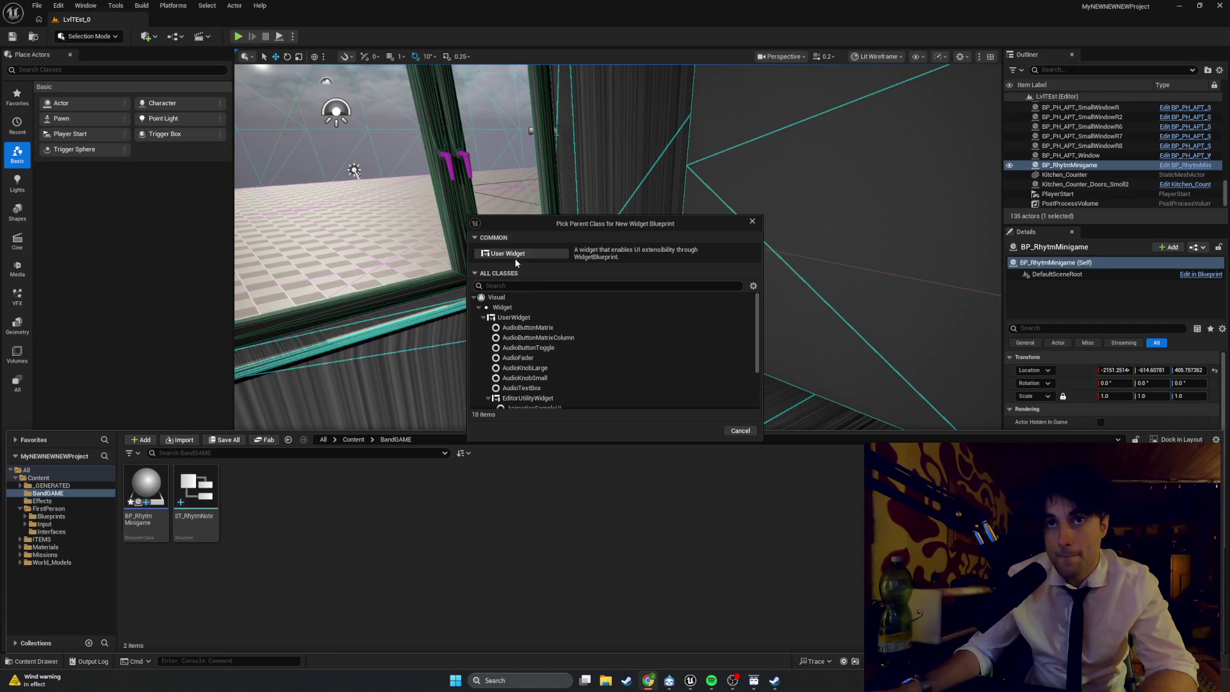
left_click(557, 254)
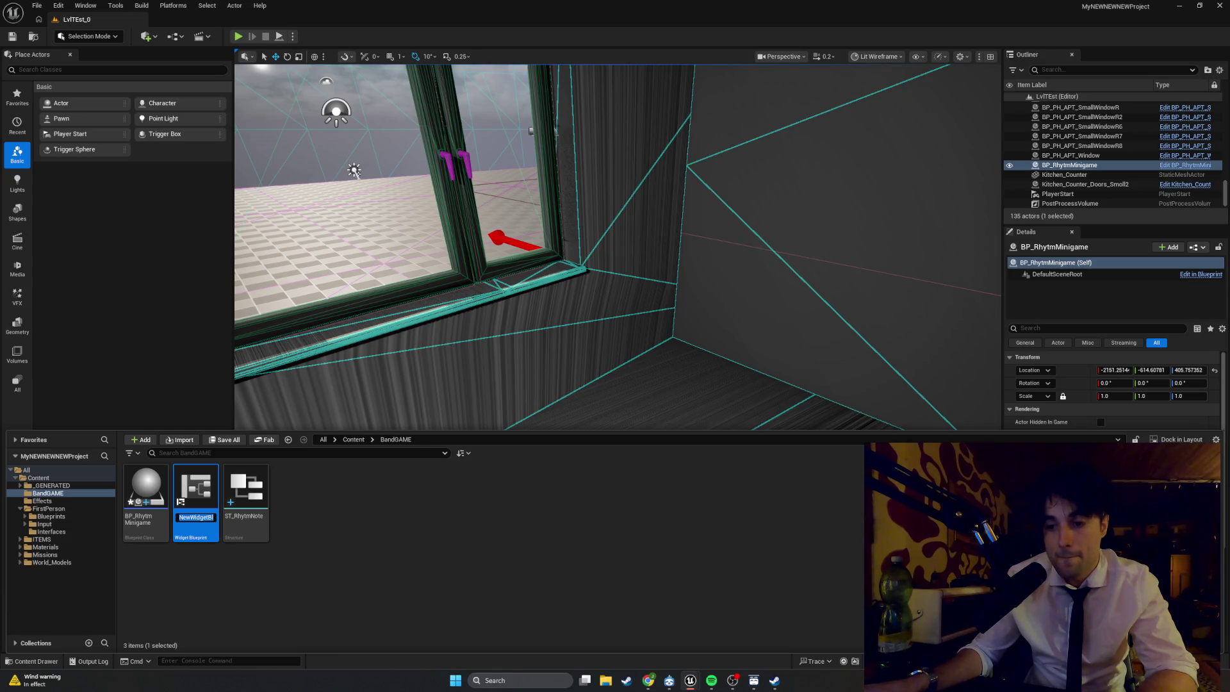
type("WBP_Rhytm")
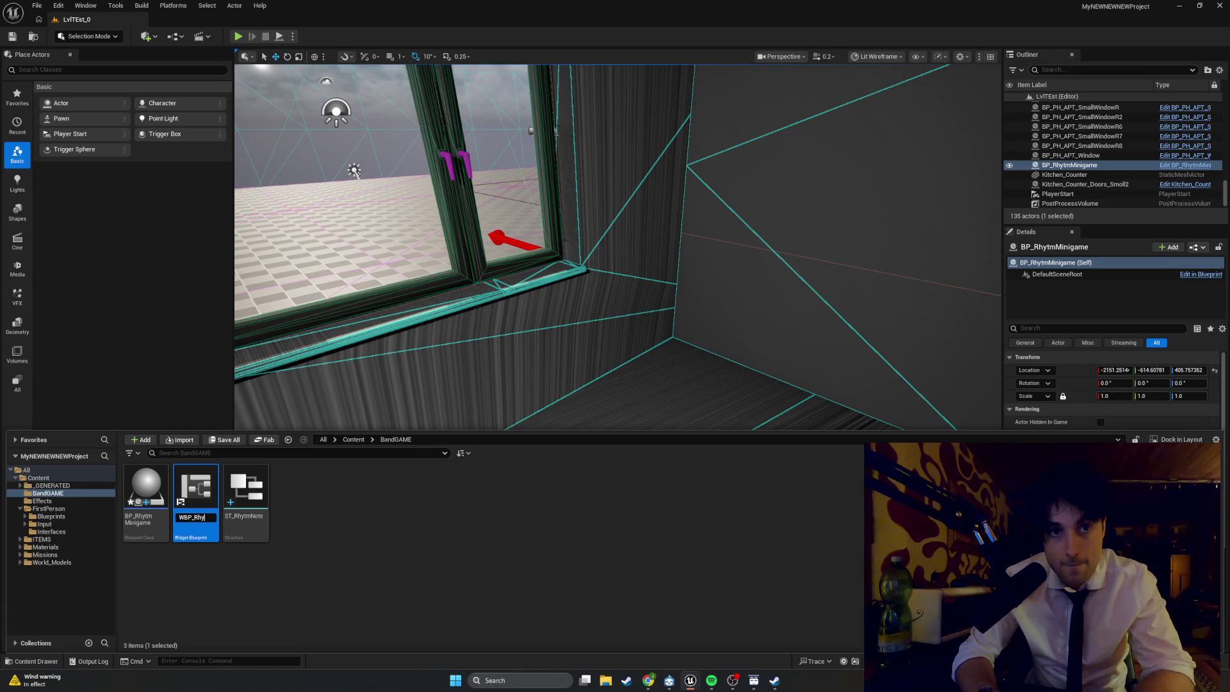
type("HUD")
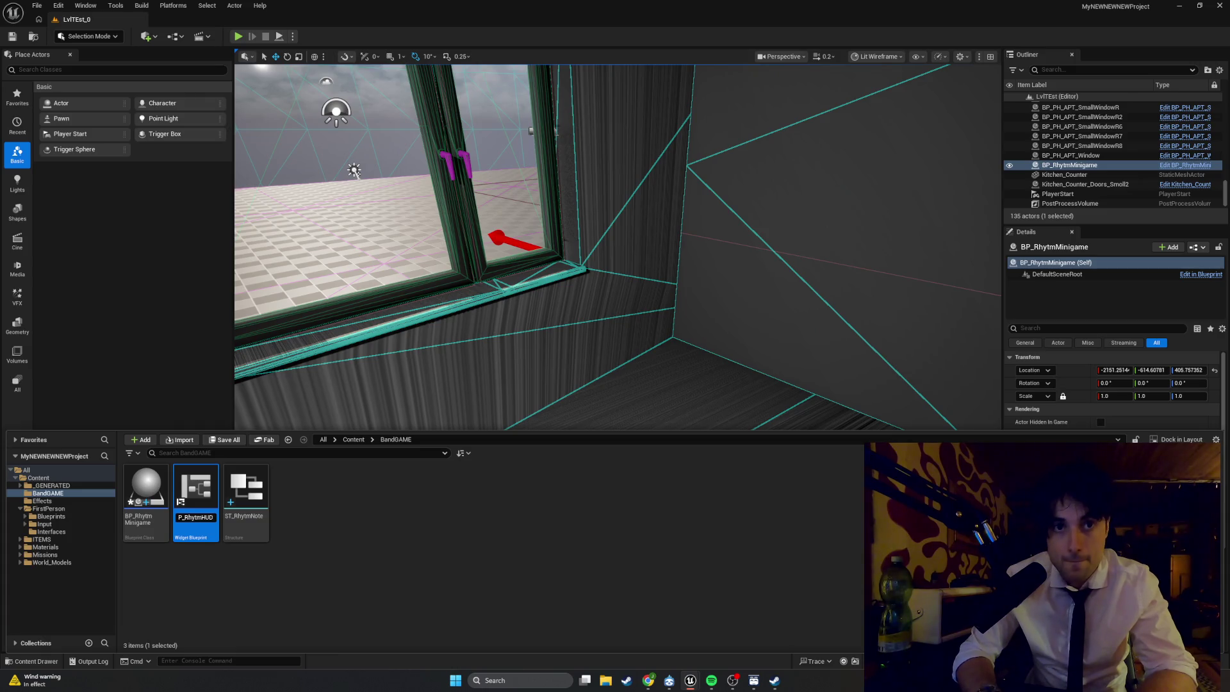
key("Return")
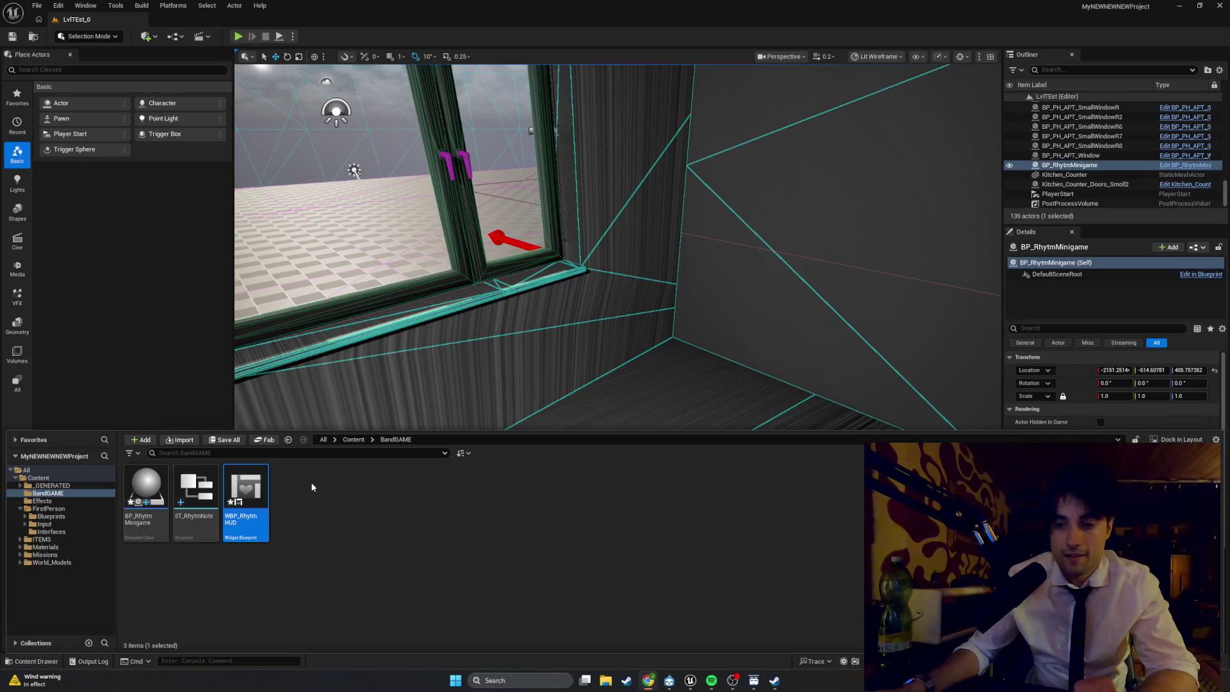
double_click(258, 487)
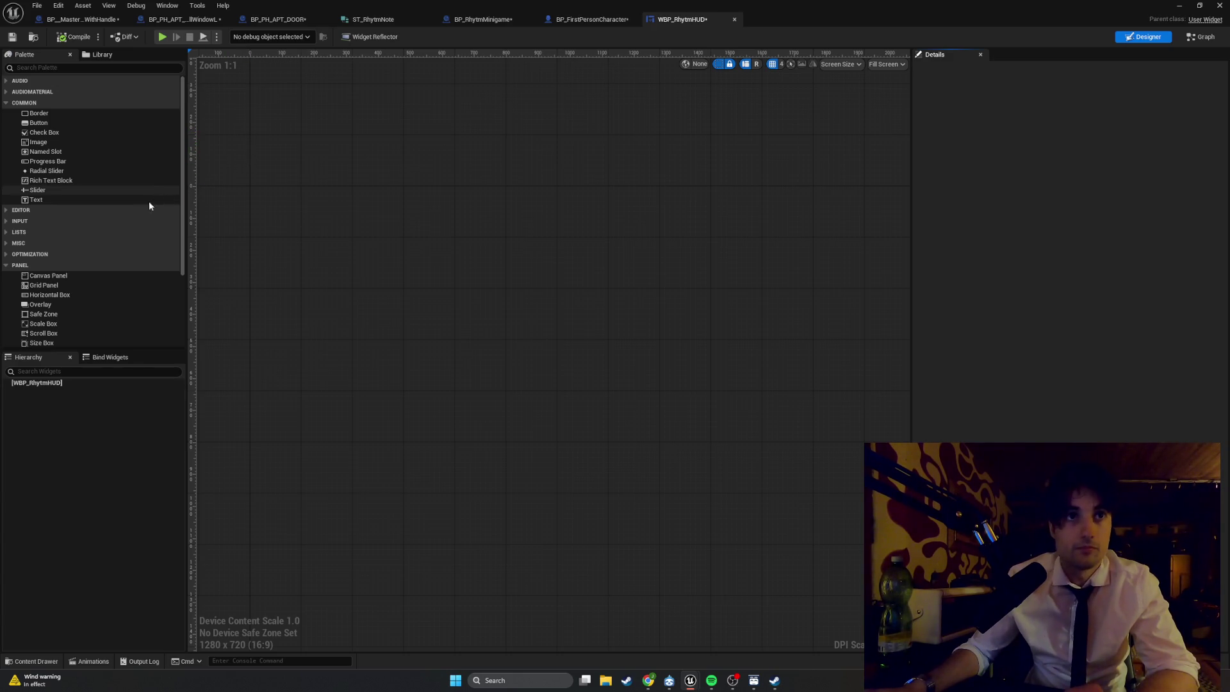
- Place a Canvas Panel as root, then three Text Blocks spaced left to right on it
left_click_drag(78, 276, 350, 318)
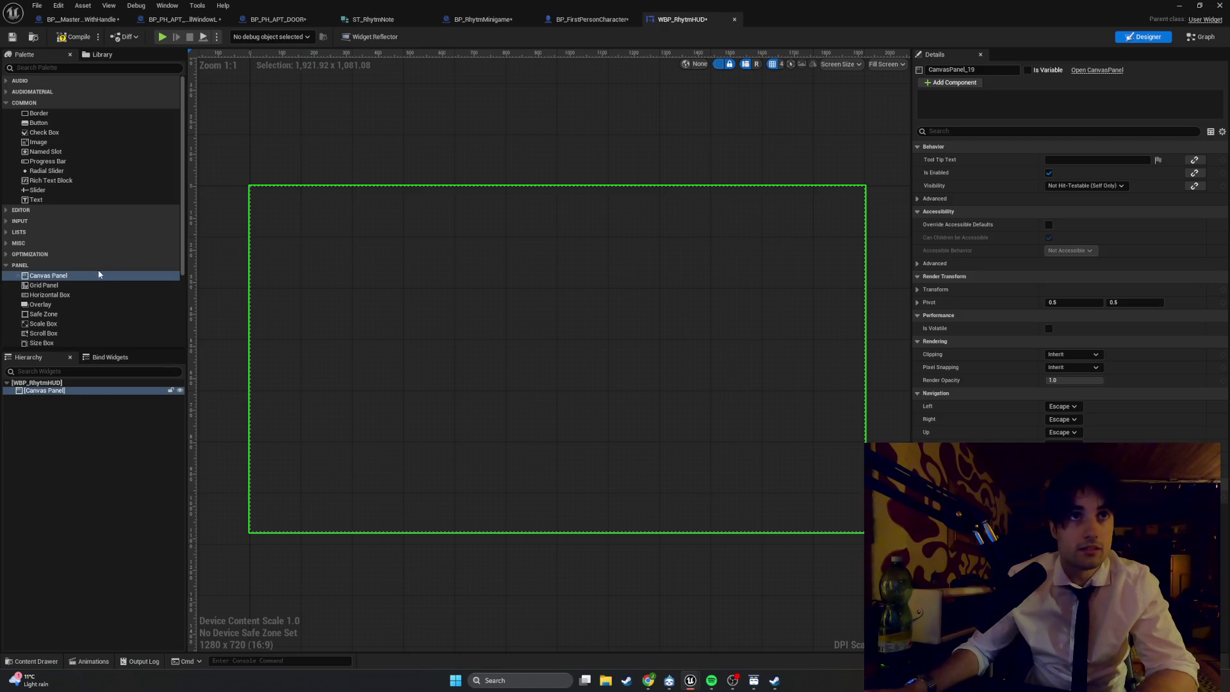
mouse_move(82, 201)
left_mouse_down()
mouse_move(274, 249)
mouse_move(340, 299)
left_mouse_up()
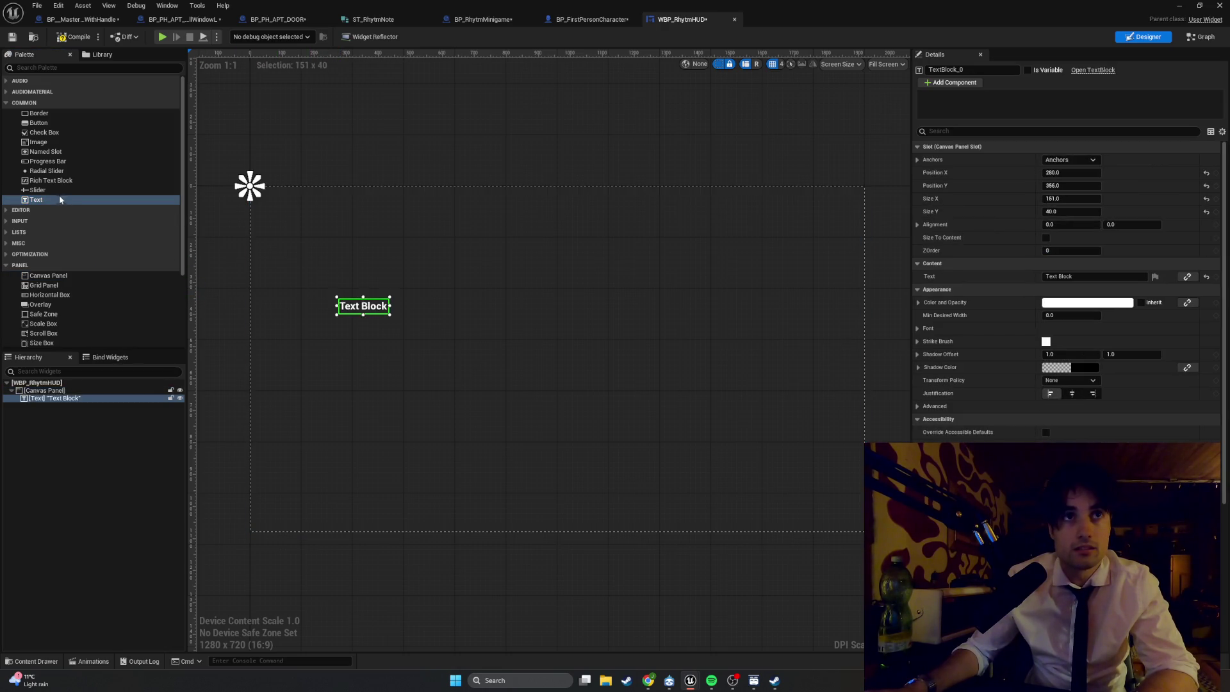
left_click_drag(203, 212, 429, 302)
left_click_drag(119, 202, 522, 313)
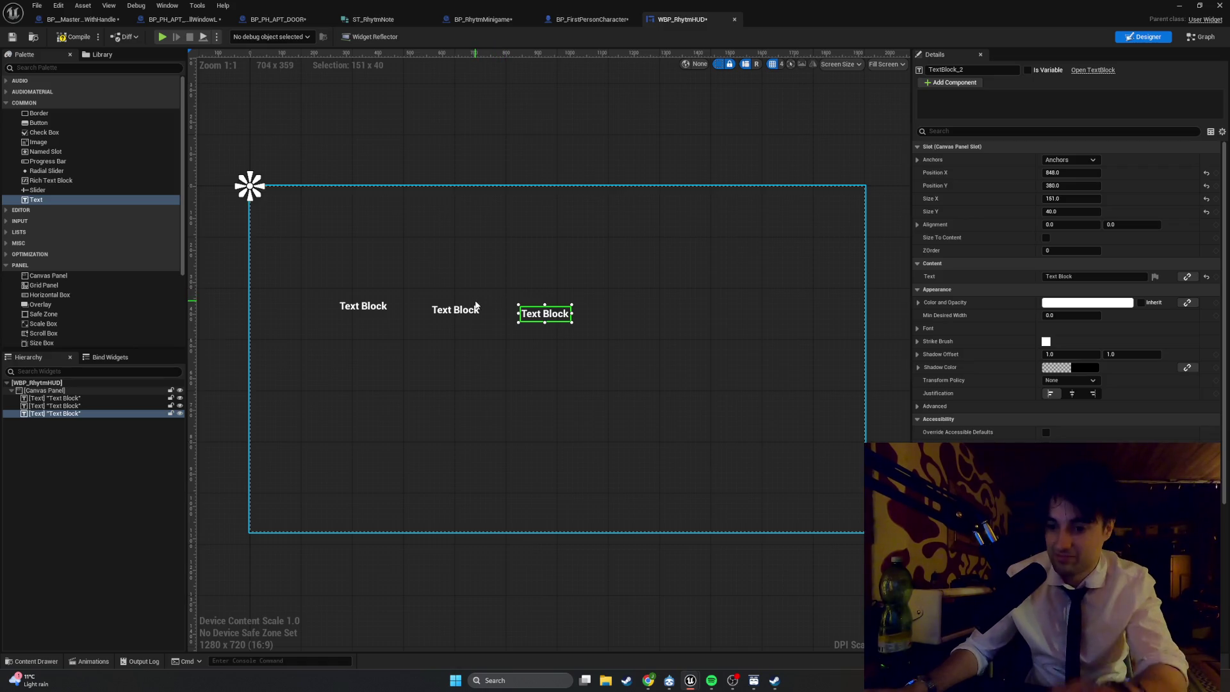
left_click(380, 310)
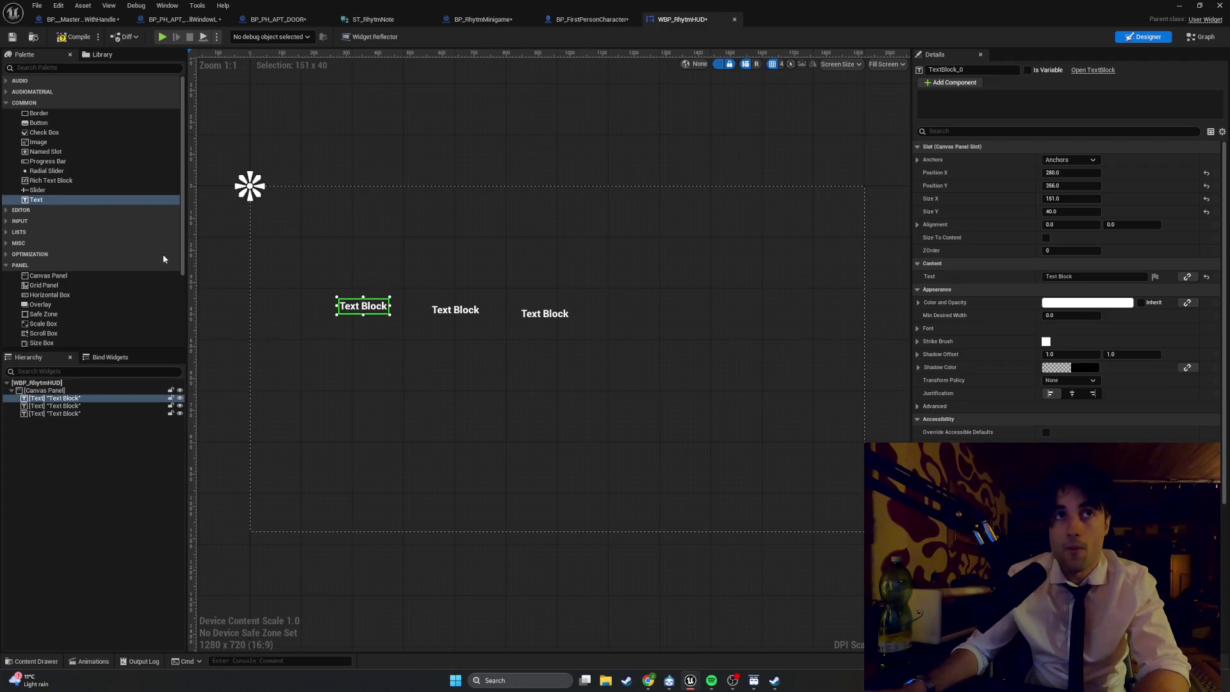
mouse_move(76, 199)
left_mouse_down()
mouse_move(328, 247)
mouse_move(392, 281)
left_mouse_up()
left_click(378, 306)
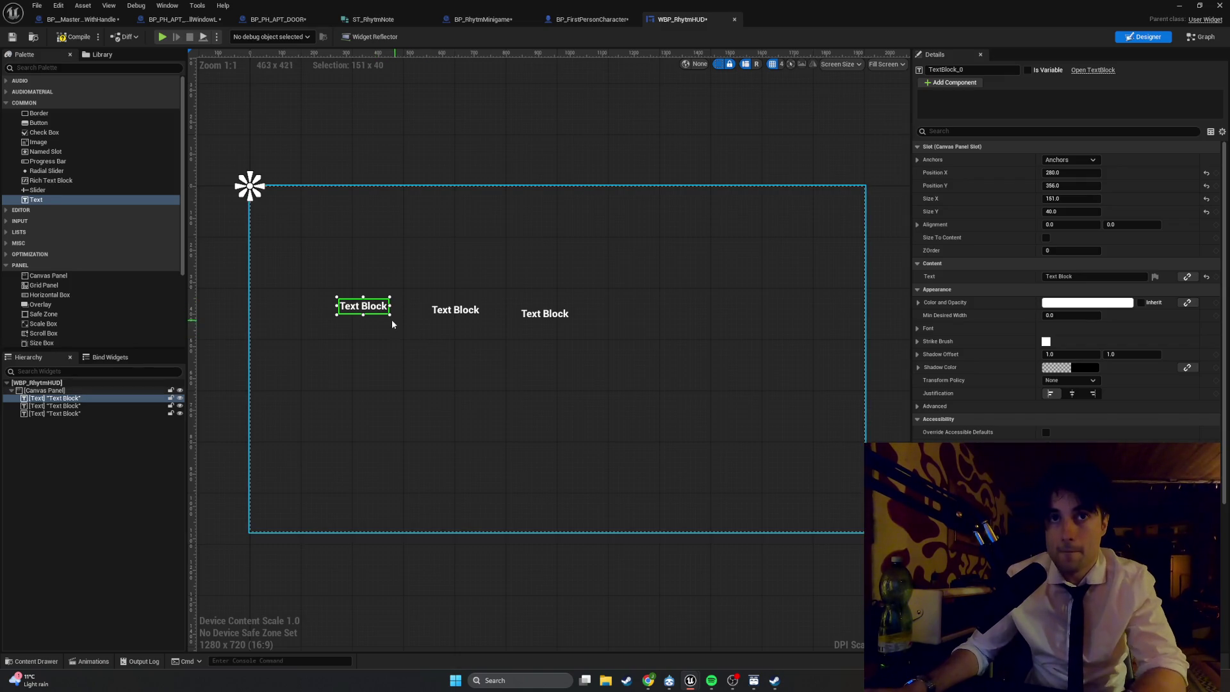
- Change the first two text blocks' Text values to TXT_Lanes and TXT_Score
left_click(1059, 280)
type("T")
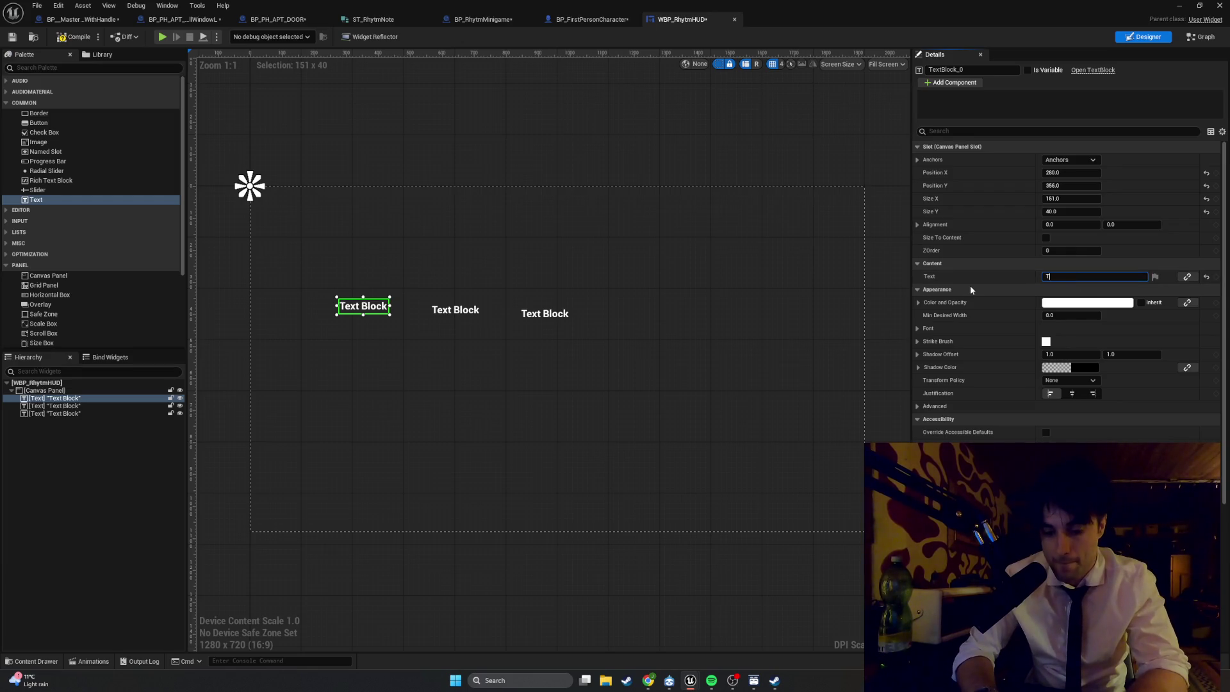
type("XT_L")
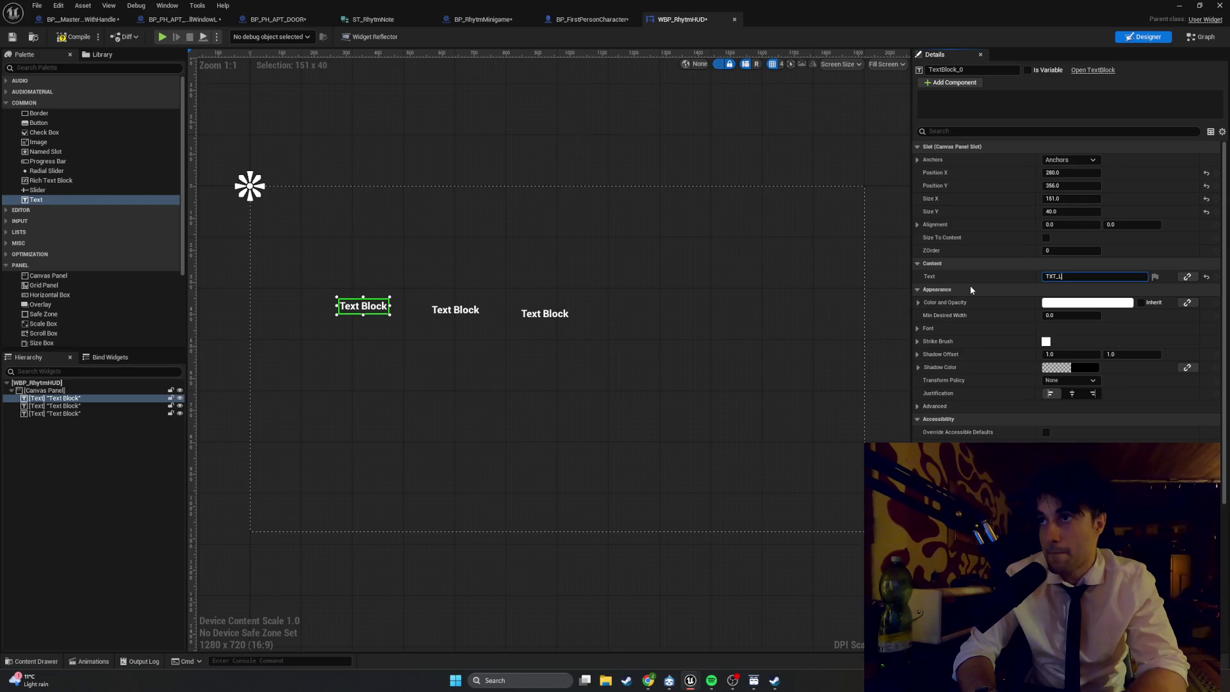
type("anes")
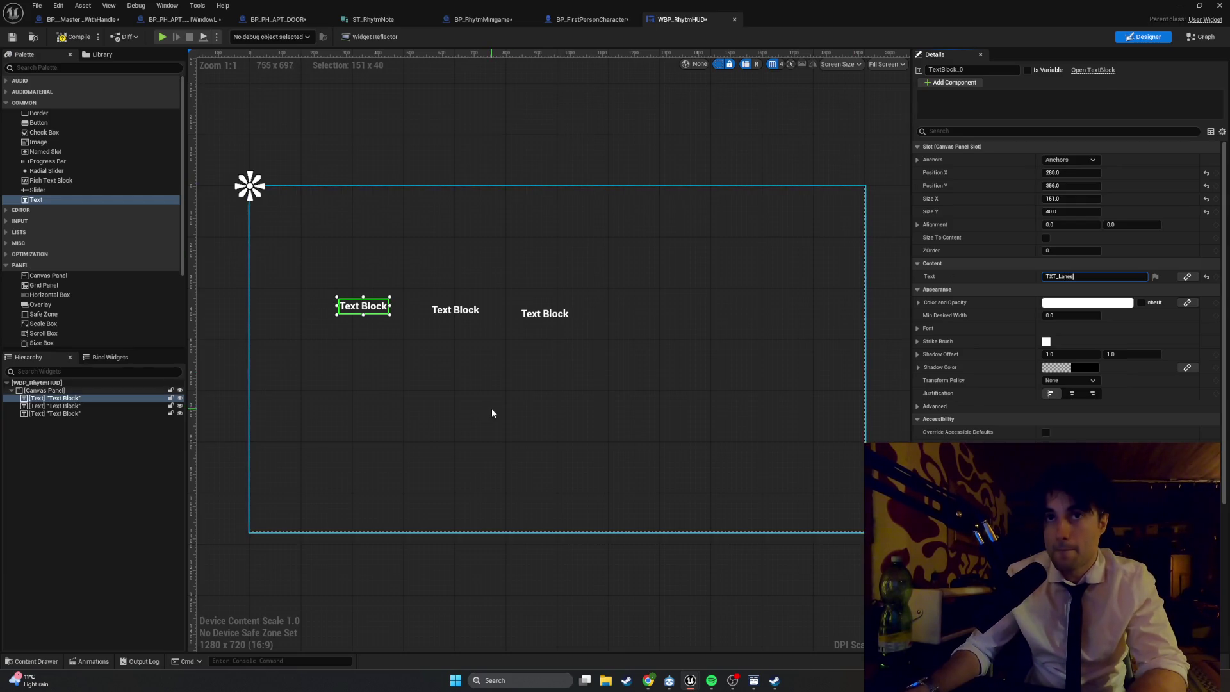
left_click(492, 413)
left_click(454, 309)
left_click(1086, 279)
type("T_")
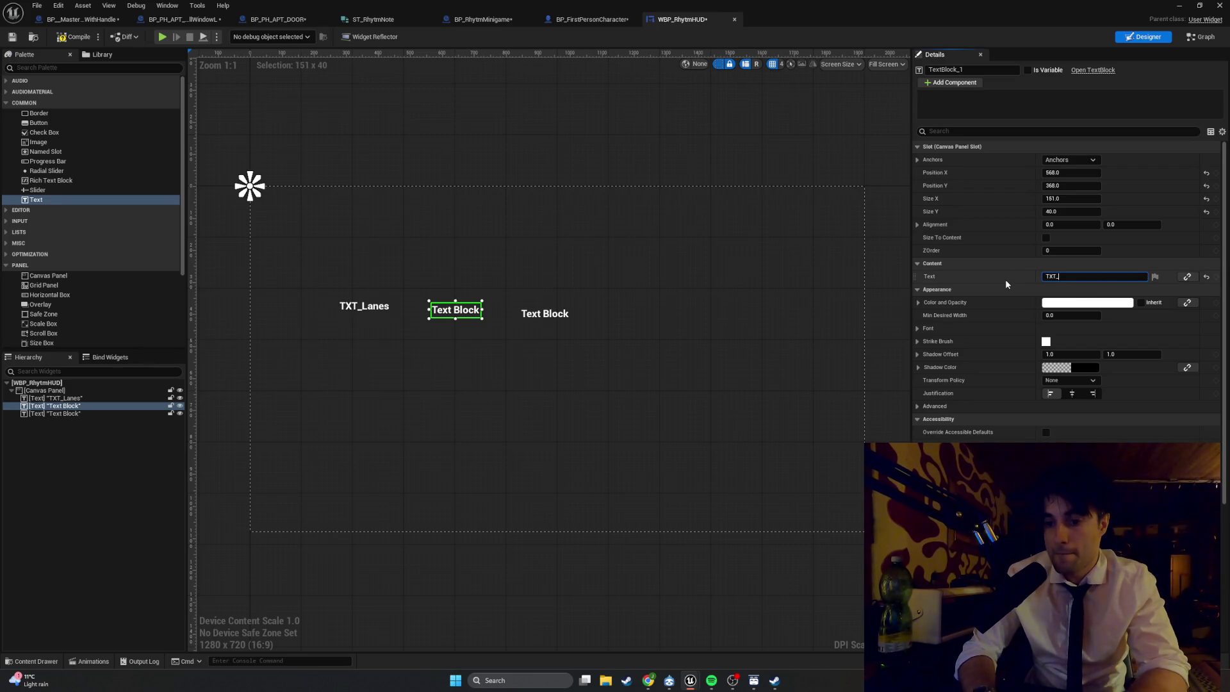
type("Score")
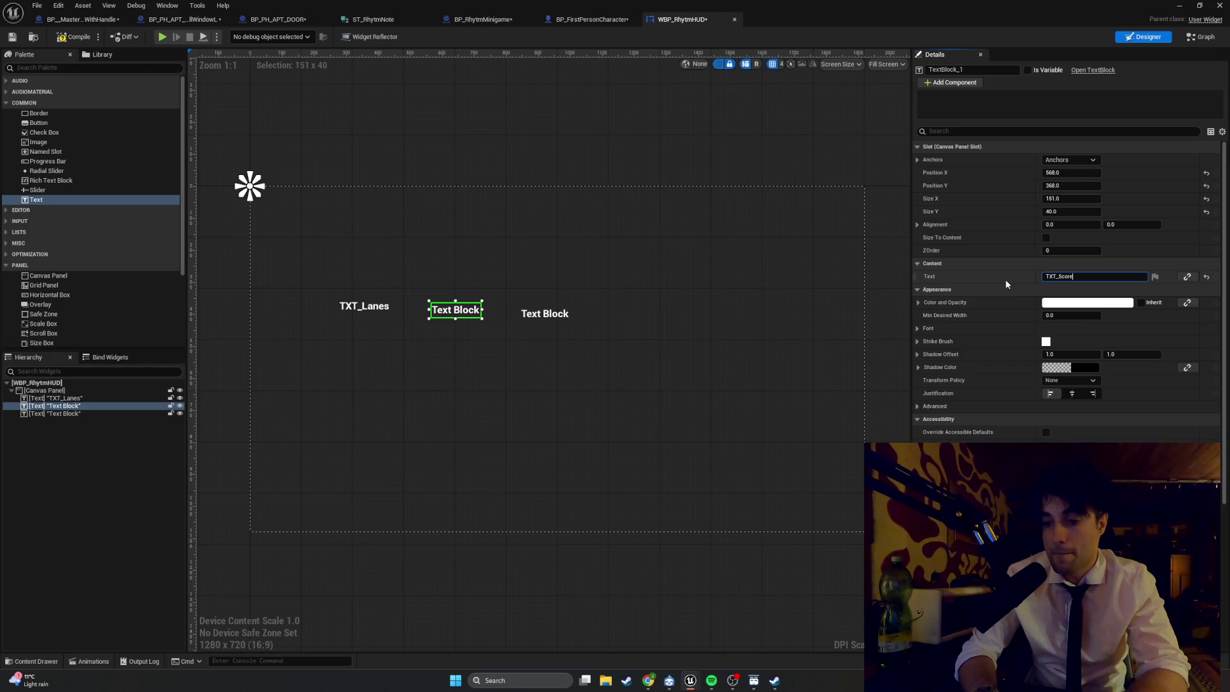
left_click(534, 325)
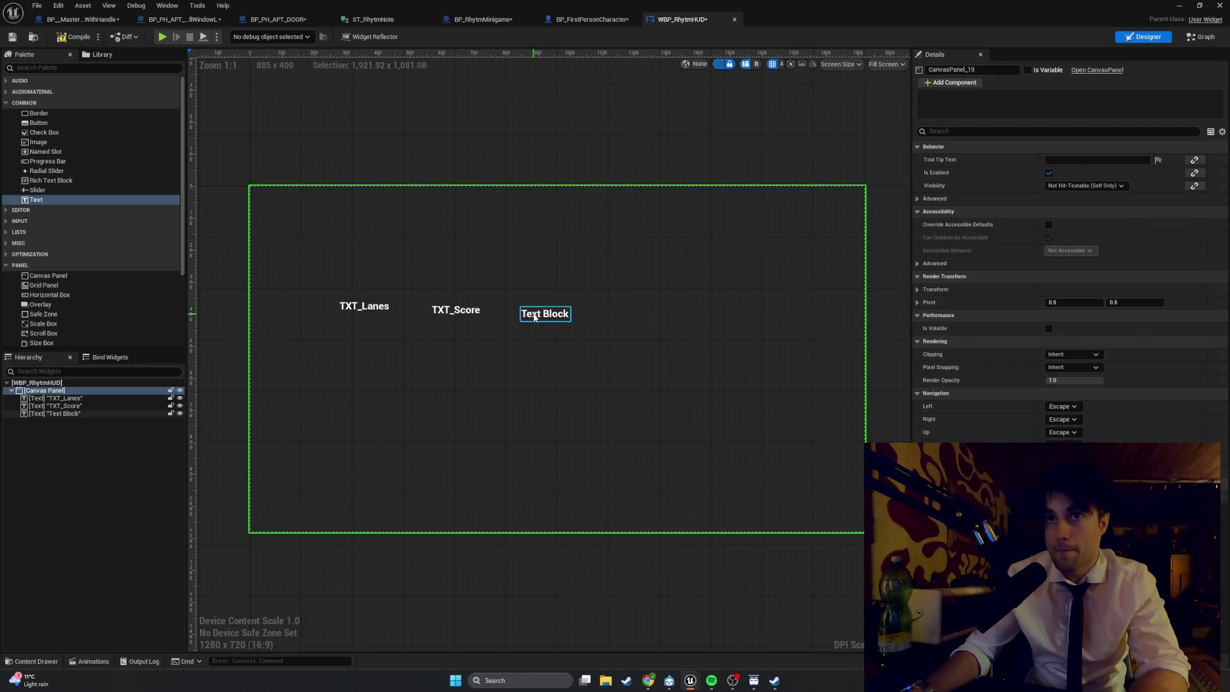
left_click(541, 317)
left_click(1051, 278)
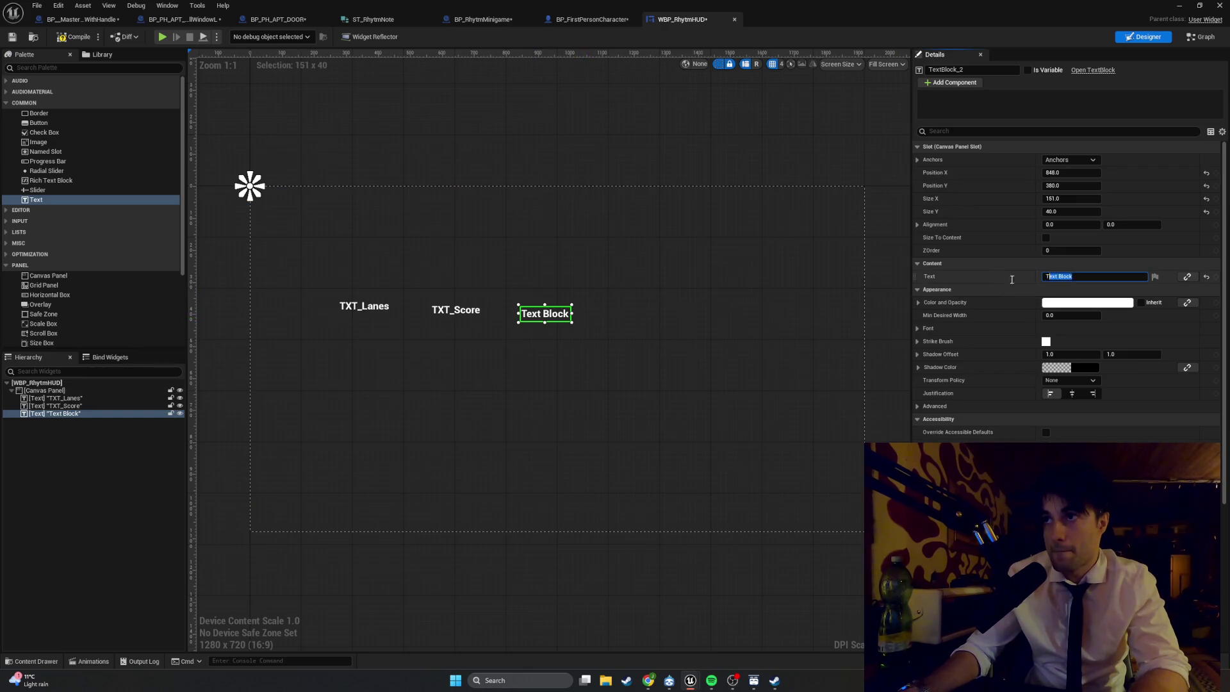
- Enter TXT_CurrentNote as the third text block's Text value
type("TXT_CurrentNote")
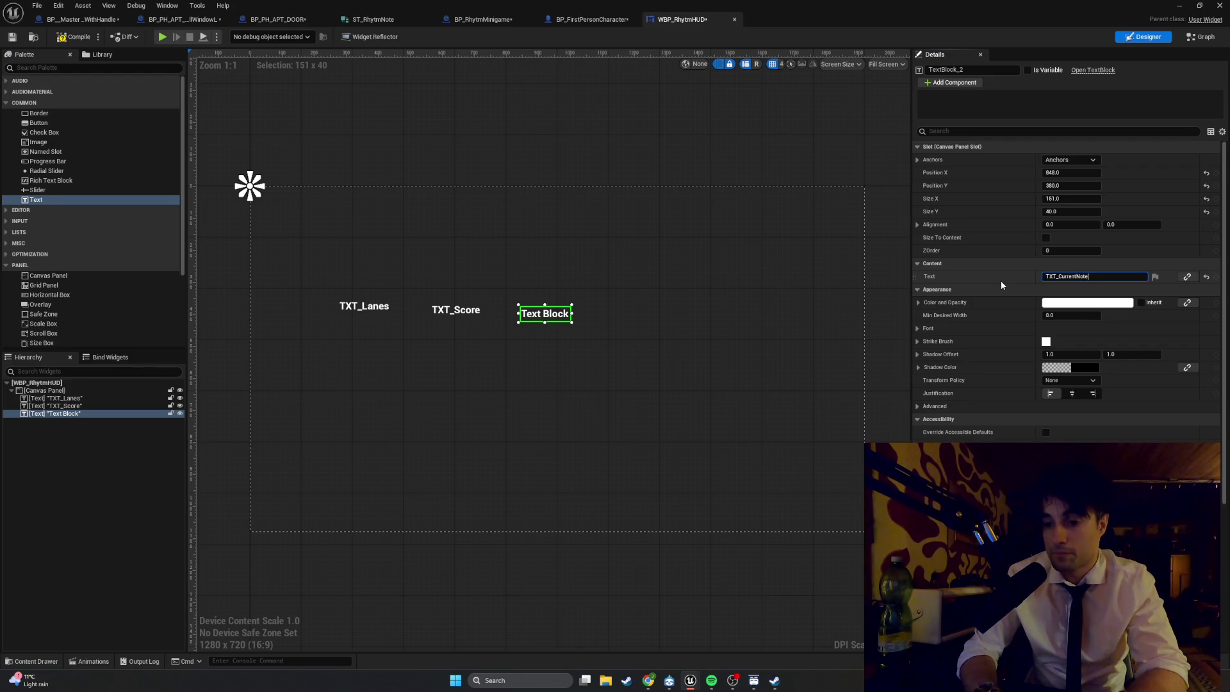
key("Return")
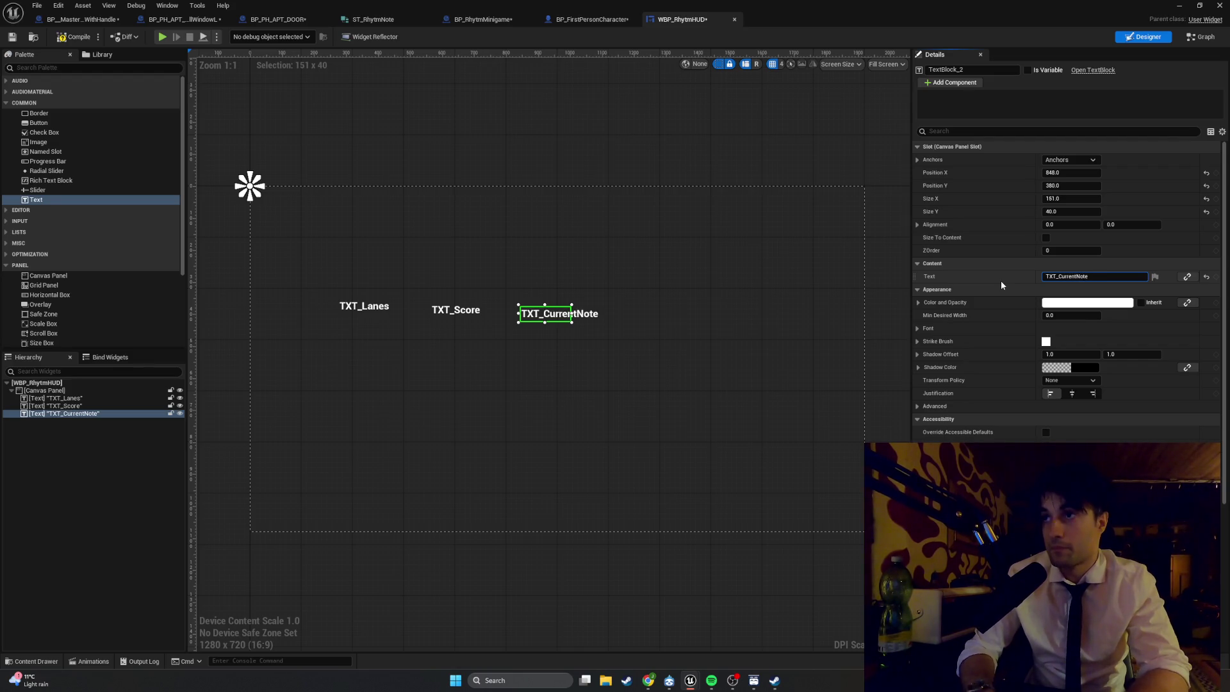
left_click(583, 323)
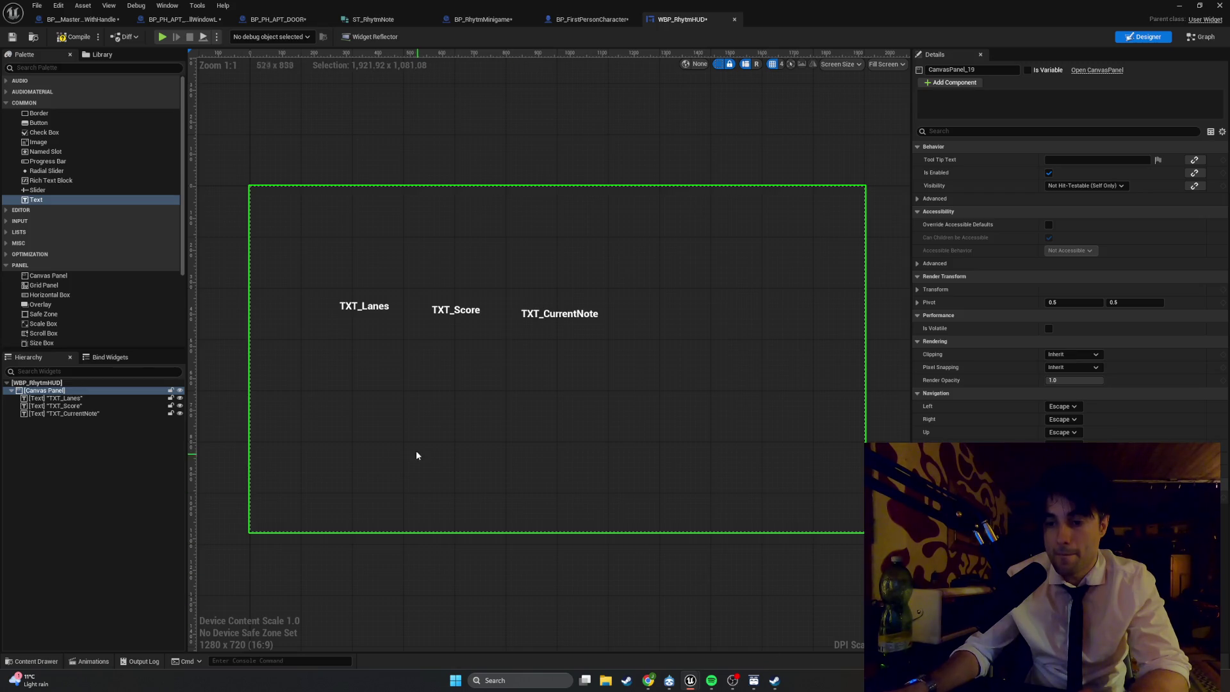
- Move TXT_Score and TXT_CurrentNote beneath TXT_Lanes, aligning all three at Position X 280
left_click(386, 310)
mouse_move(457, 313)
left_mouse_down()
mouse_move(373, 335)
mouse_move(366, 326)
left_mouse_up()
mouse_move(567, 319)
left_mouse_down()
mouse_move(392, 347)
mouse_move(373, 326)
mouse_move(384, 346)
left_mouse_up()
left_click(372, 327)
left_click(374, 342)
left_click(428, 360)
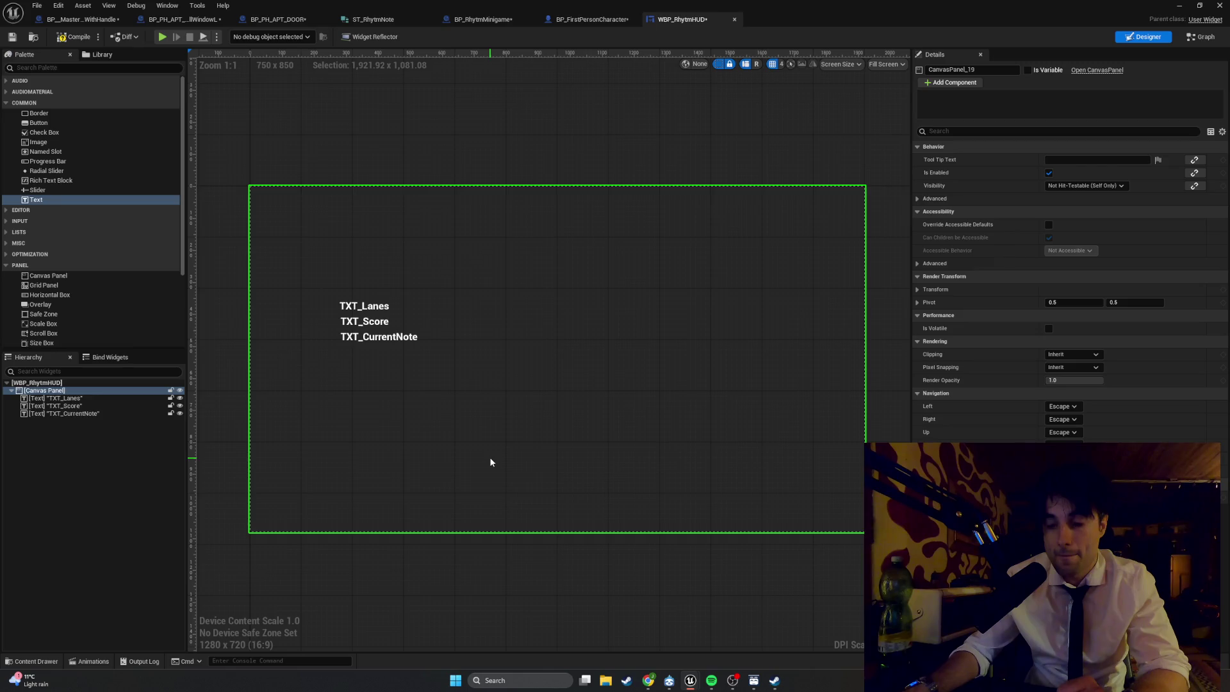
left_click(363, 313)
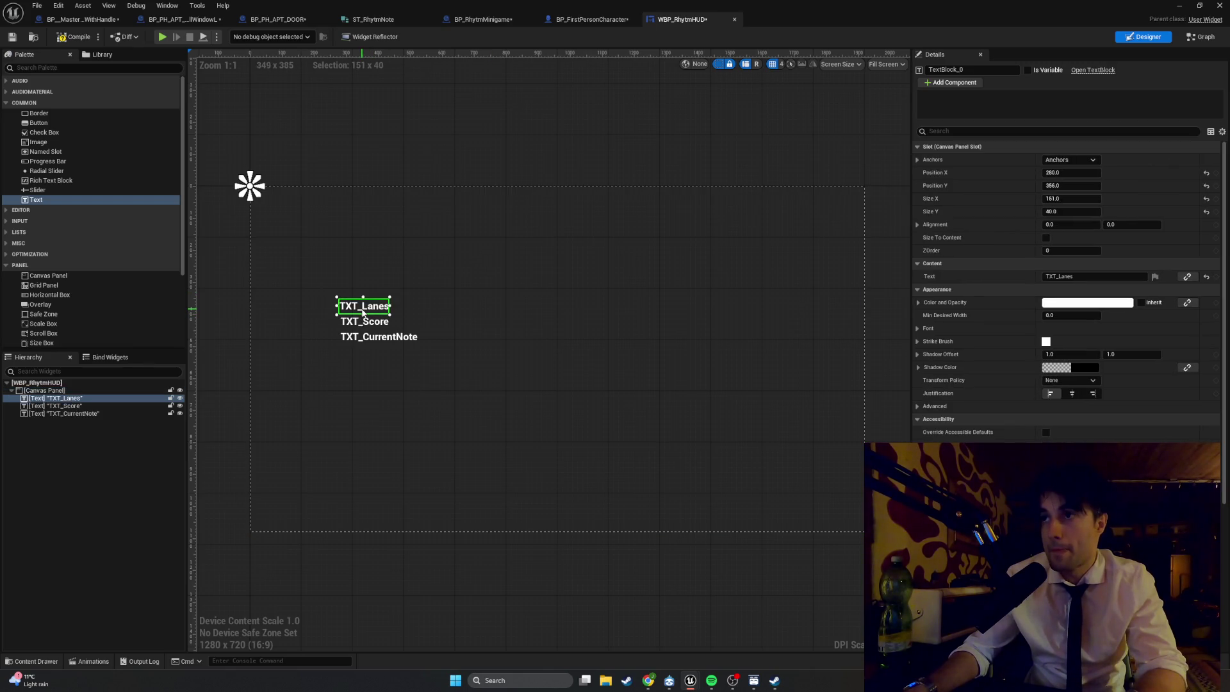
key("super+shift+s")
key("Escape")
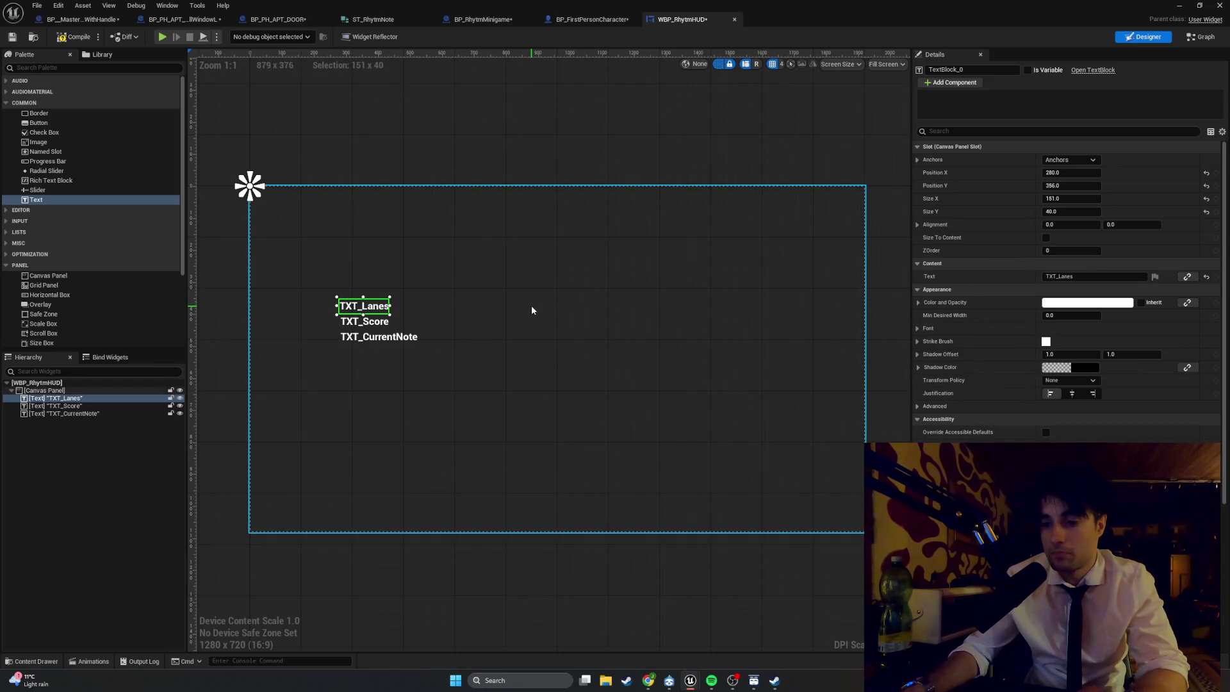
left_click(364, 321)
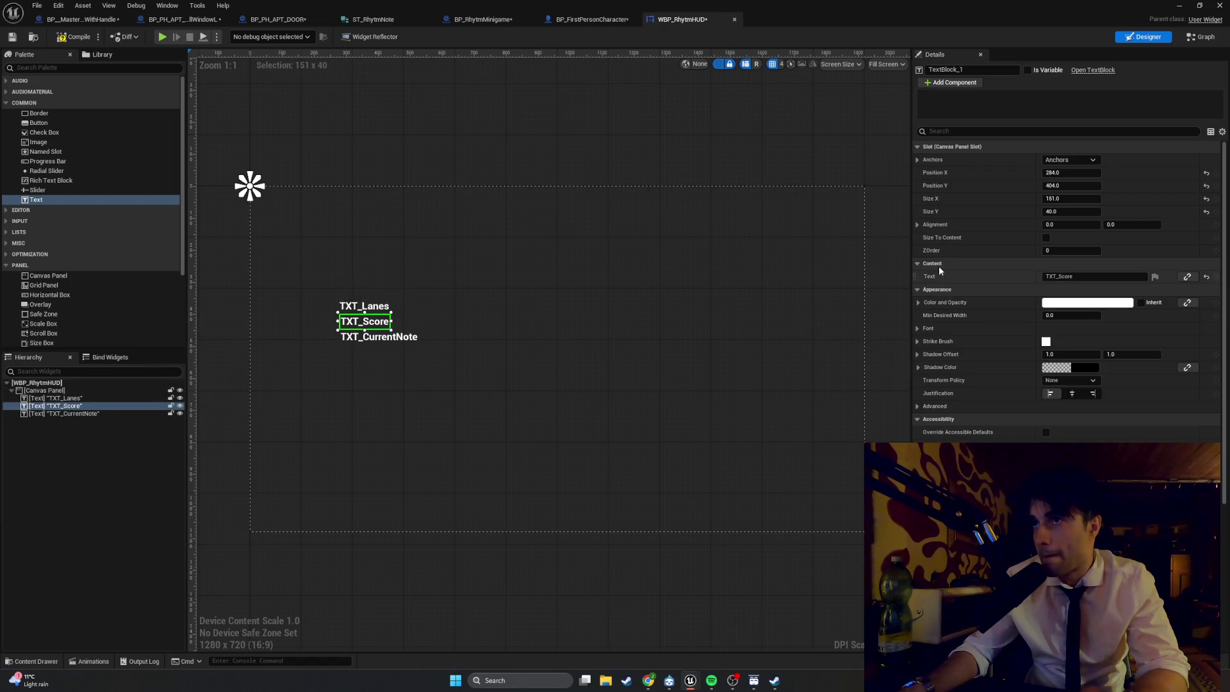
left_click(969, 130)
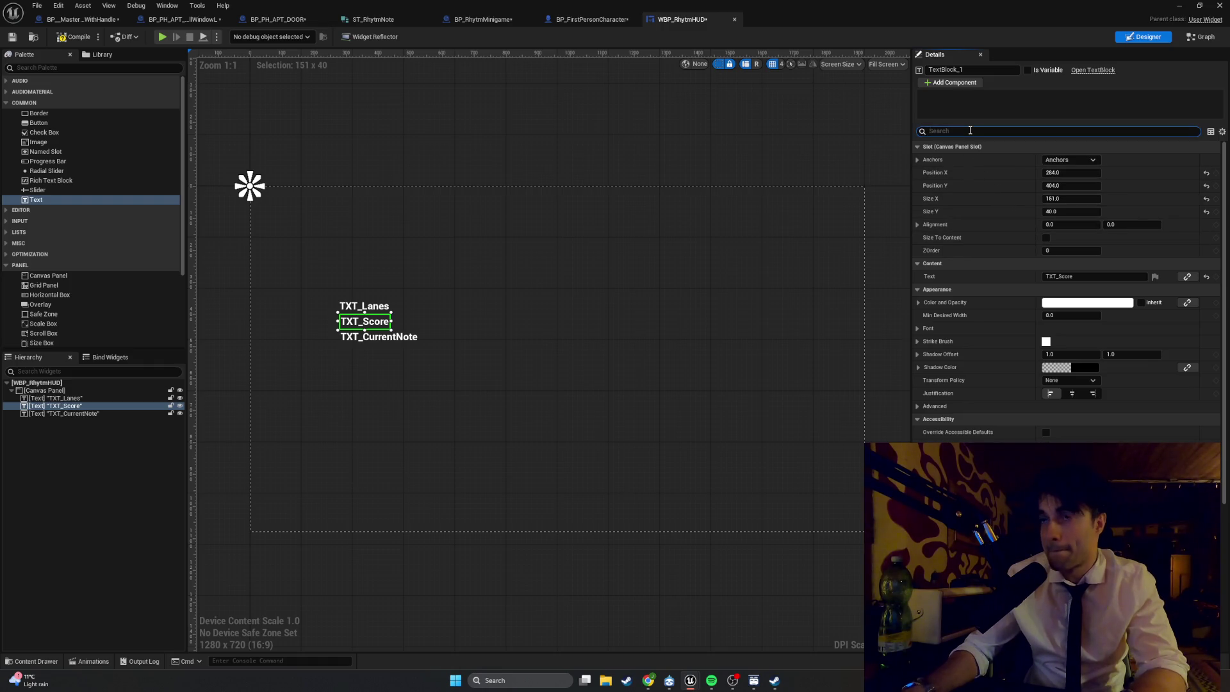
type("variab")
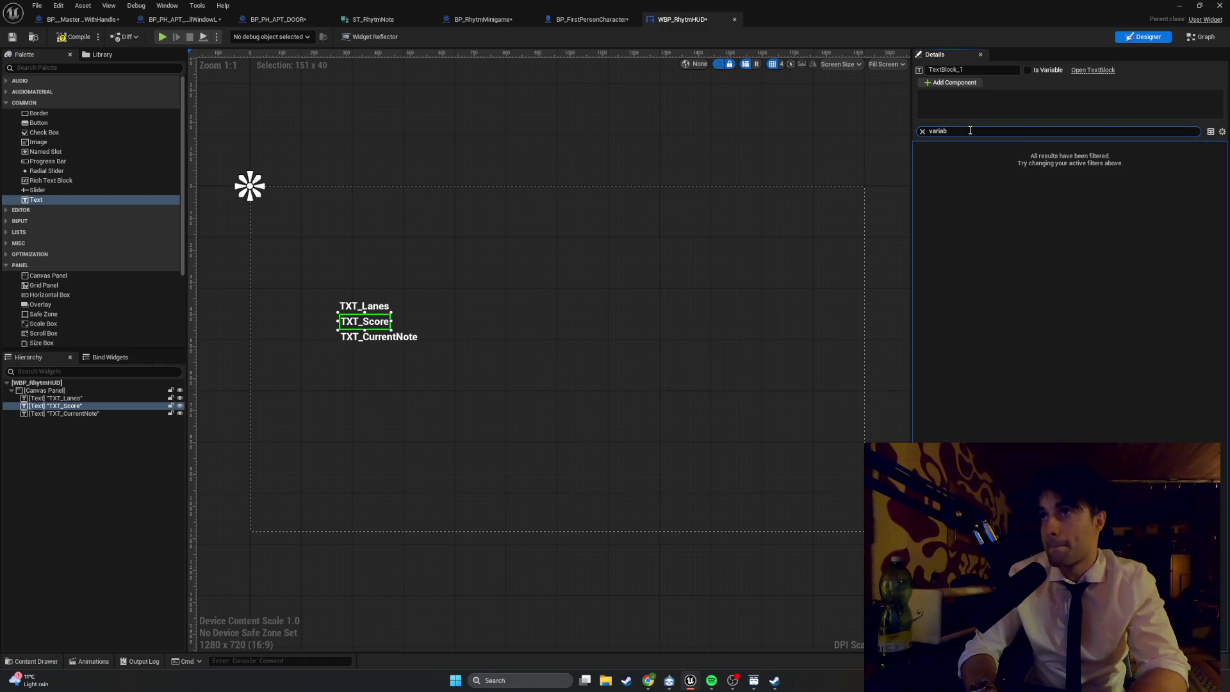
key("BackSpace")
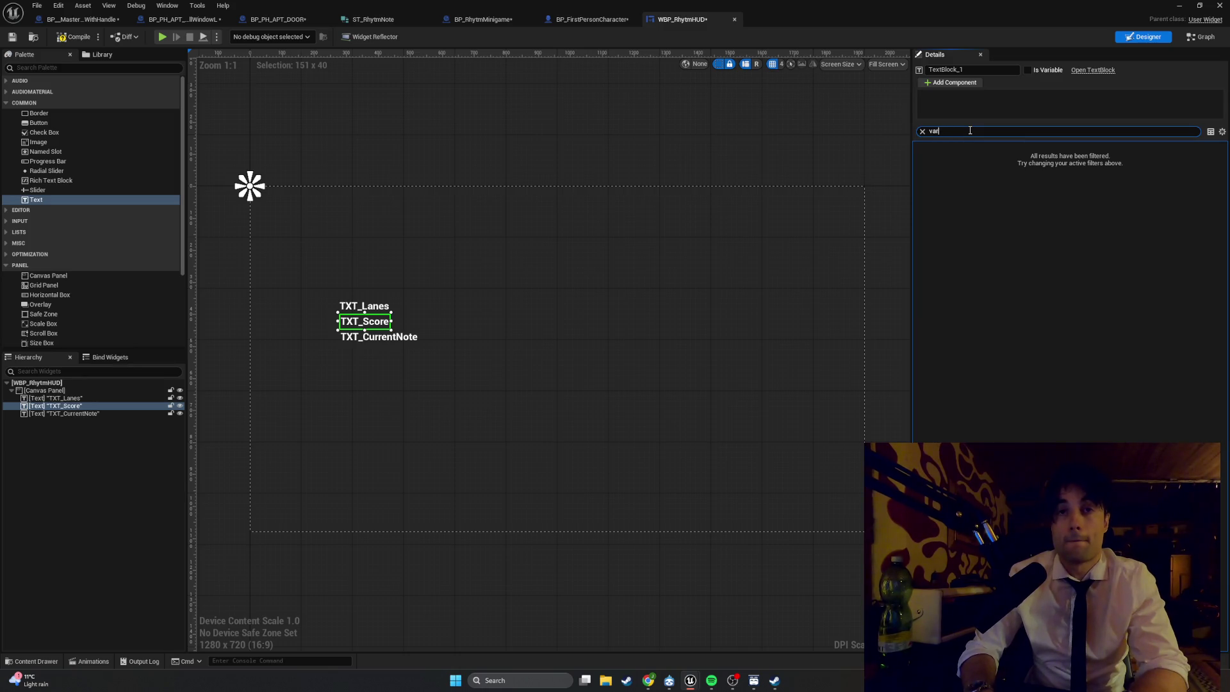
key("BackSpace")
key("BackSpace")
key("BackSpace")
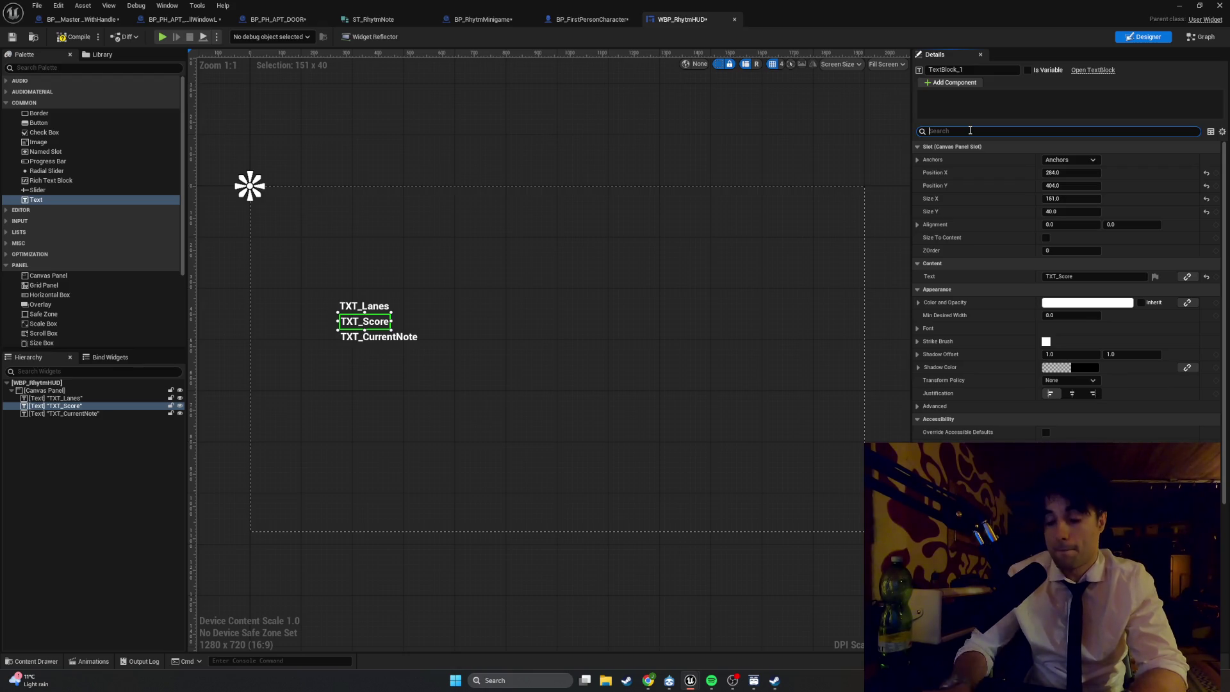
type("Is")
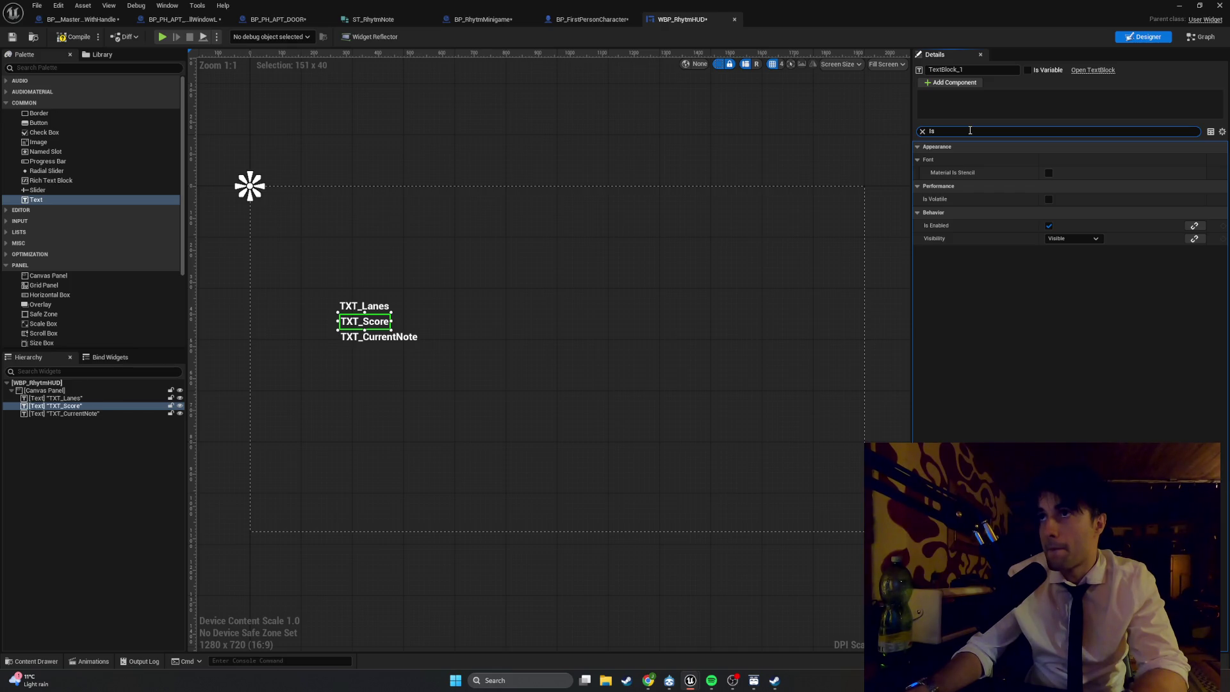
key("BackSpace")
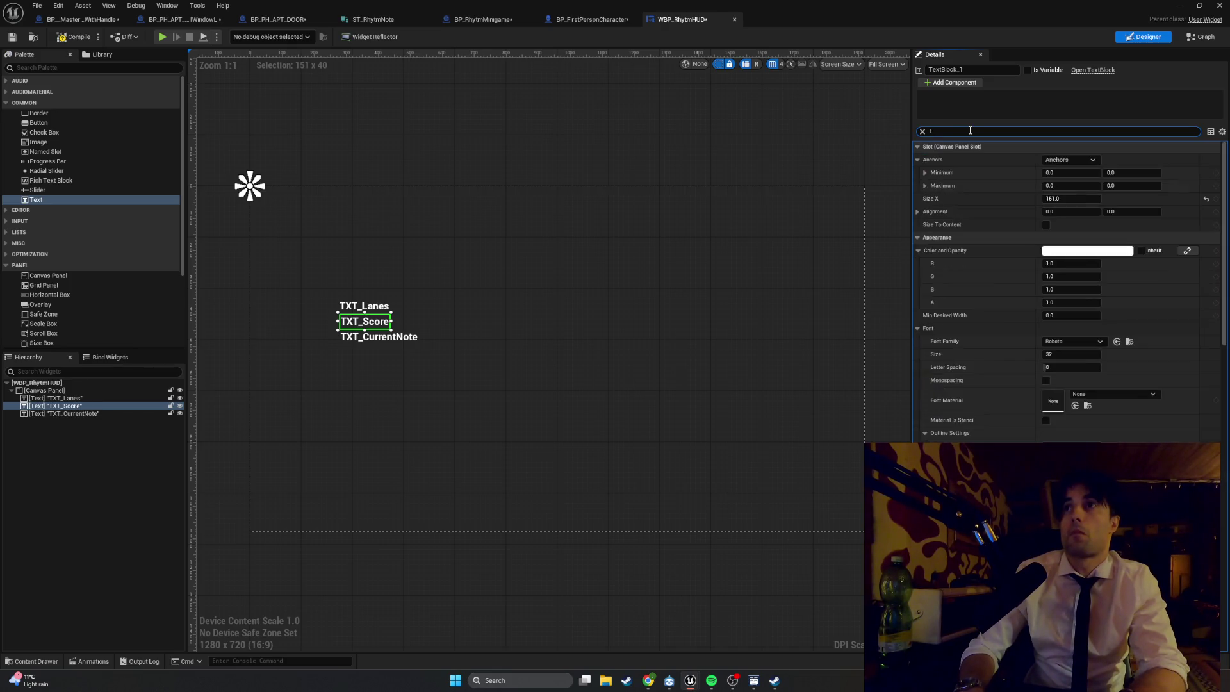
key("BackSpace")
left_click(392, 342)
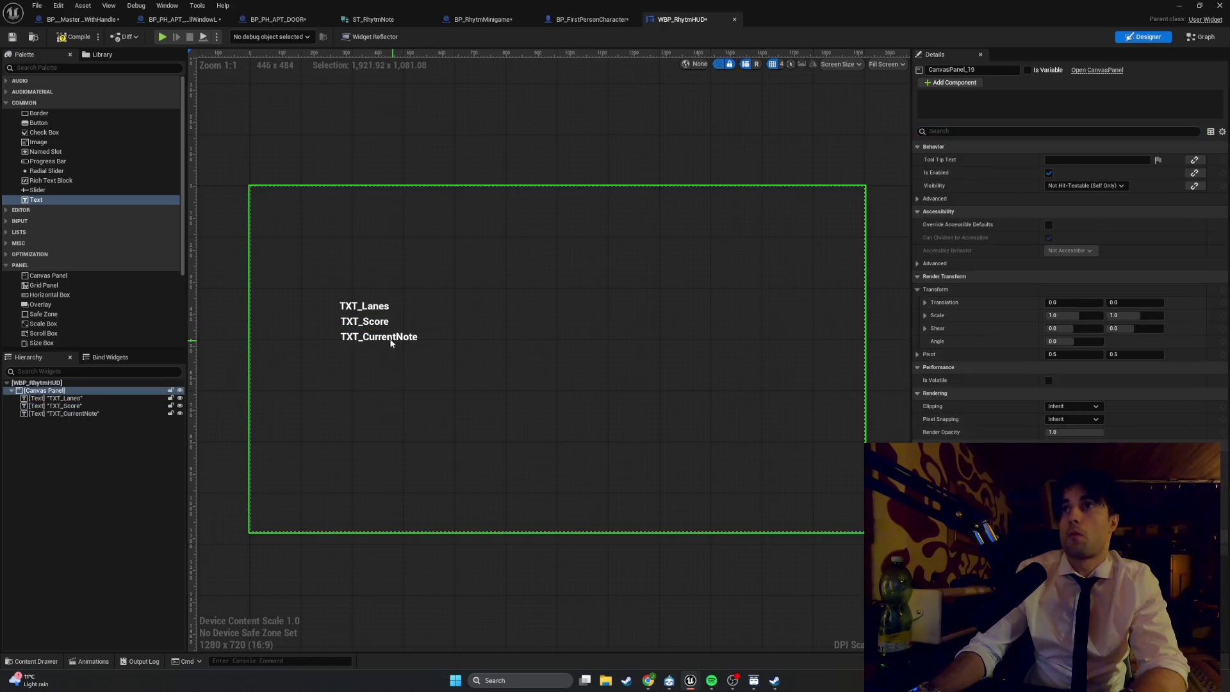
- Rename the TextBlock_0 widget to TXT_Lanes by pasting its Text value into the name field
left_click(391, 341)
left_click(381, 325)
left_click(379, 308)
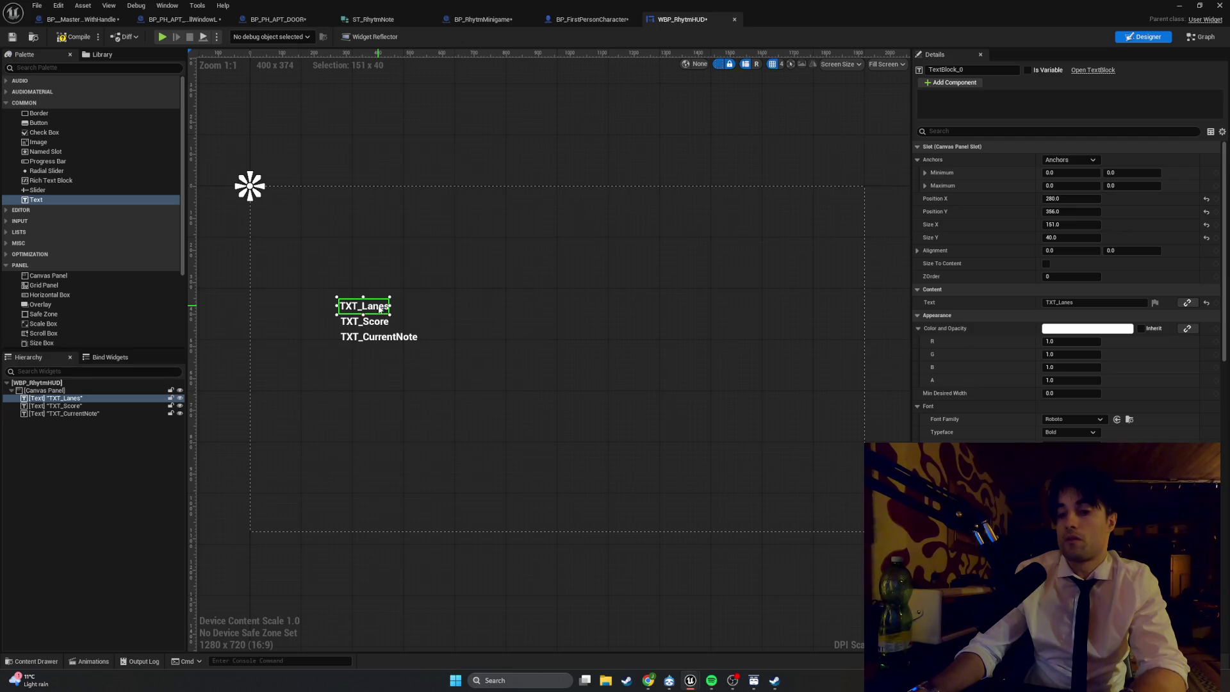
left_click(990, 73)
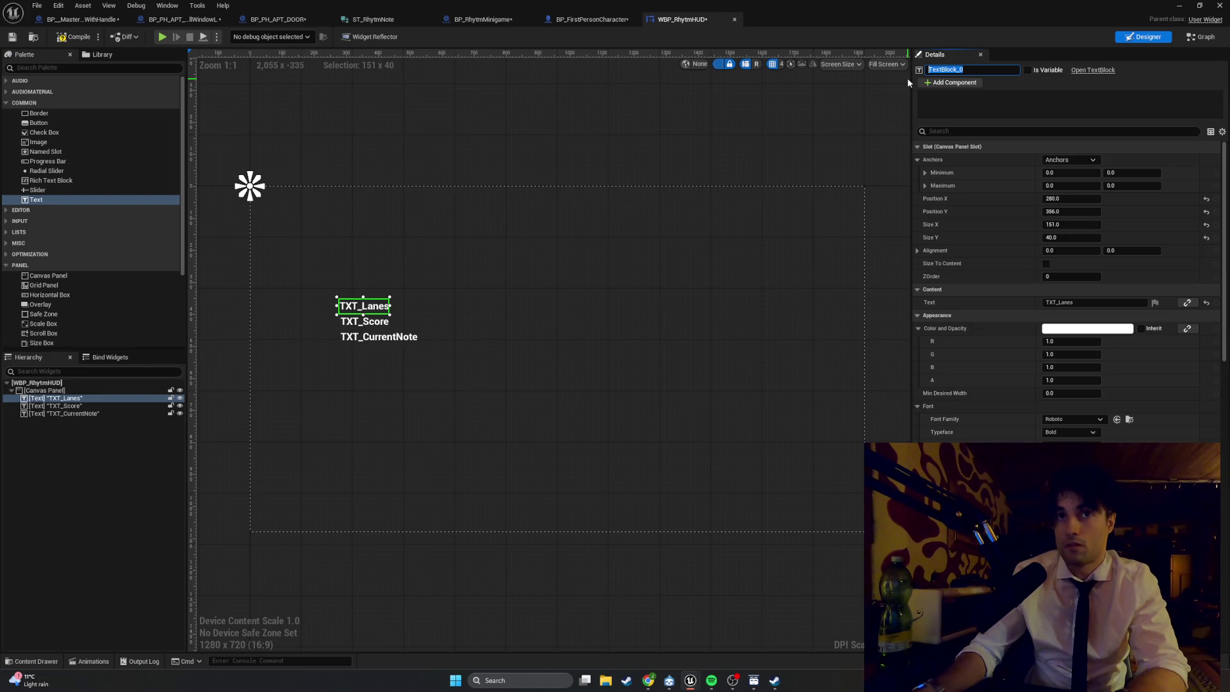
left_click(1079, 304)
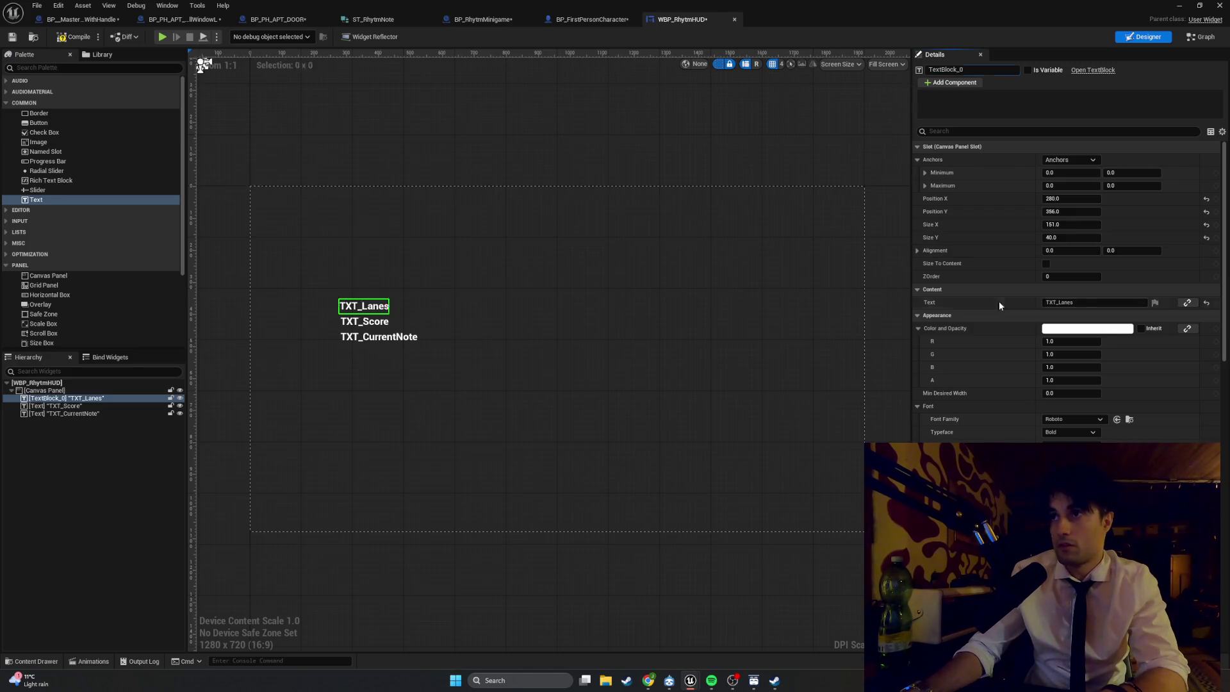
double_click(1068, 302)
key("ctrl+c")
left_click(967, 70)
key("ctrl+v")
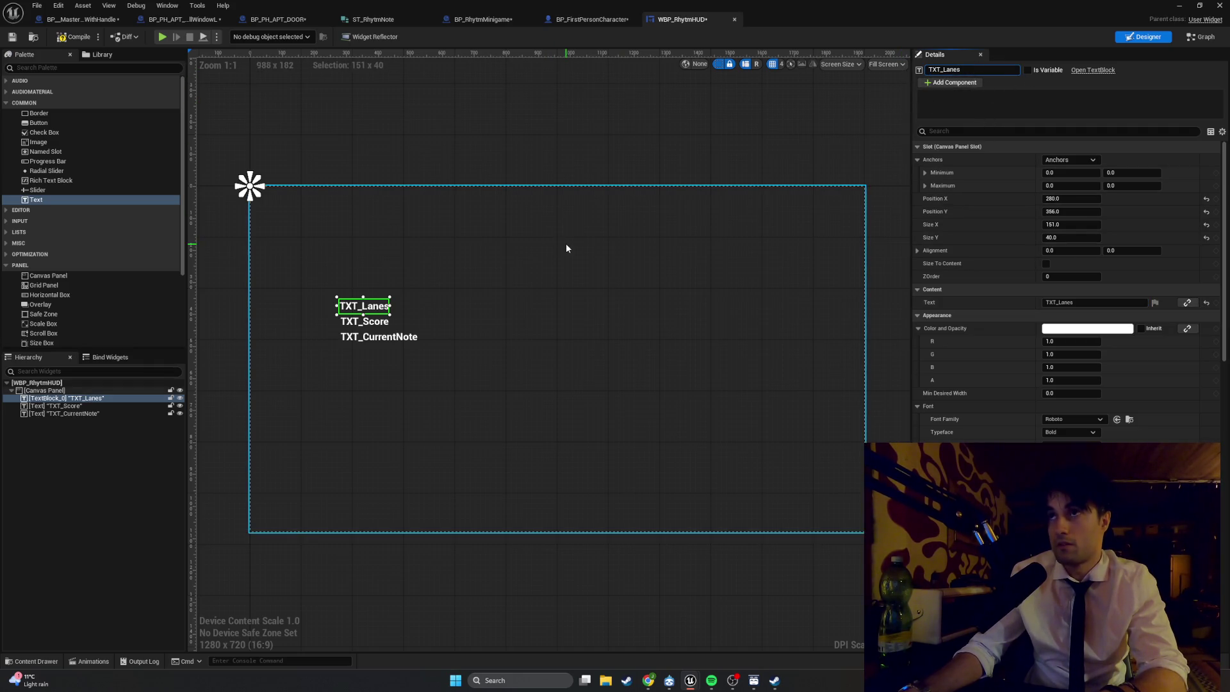
key("Return")
left_click(1097, 300)
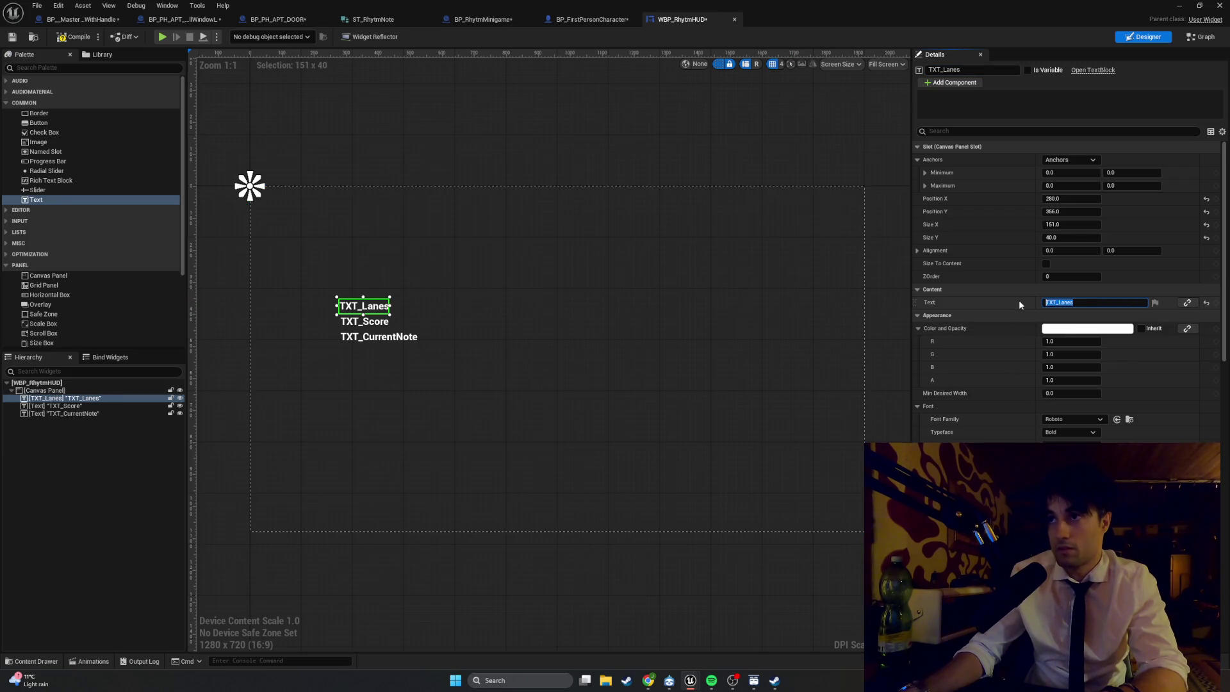
- Make the TXT_Lanes label display 'F G H J', then select the TXT_Score label
type("F   G")
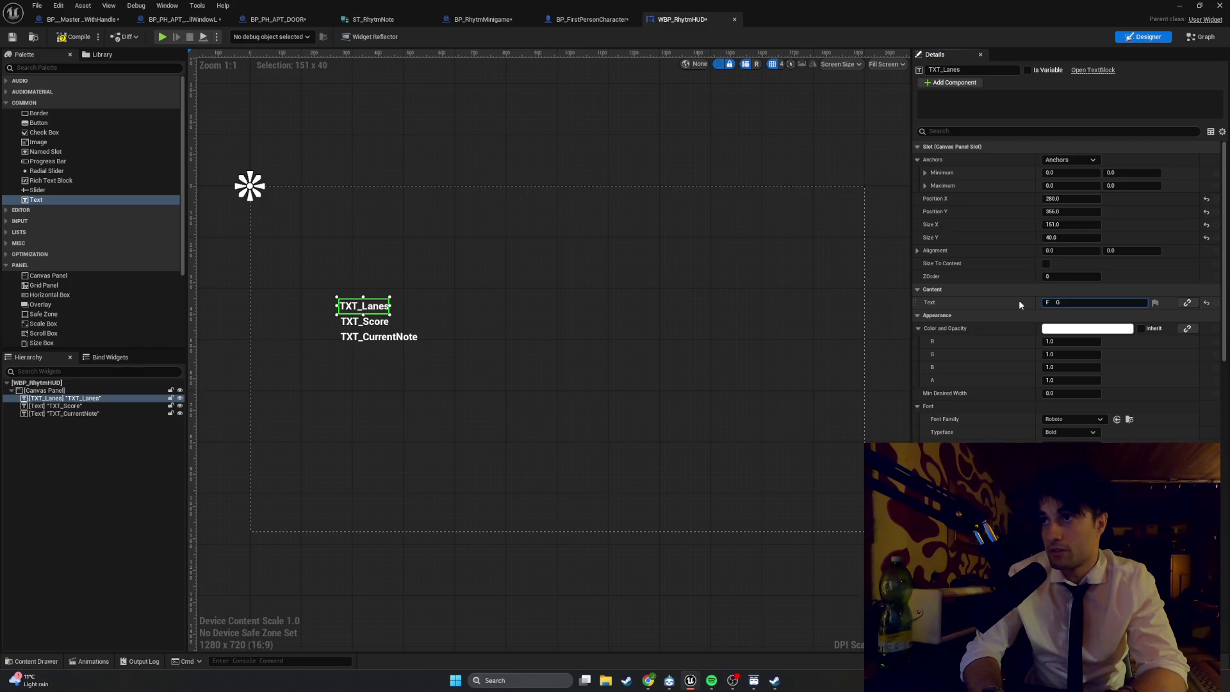
type("H   J")
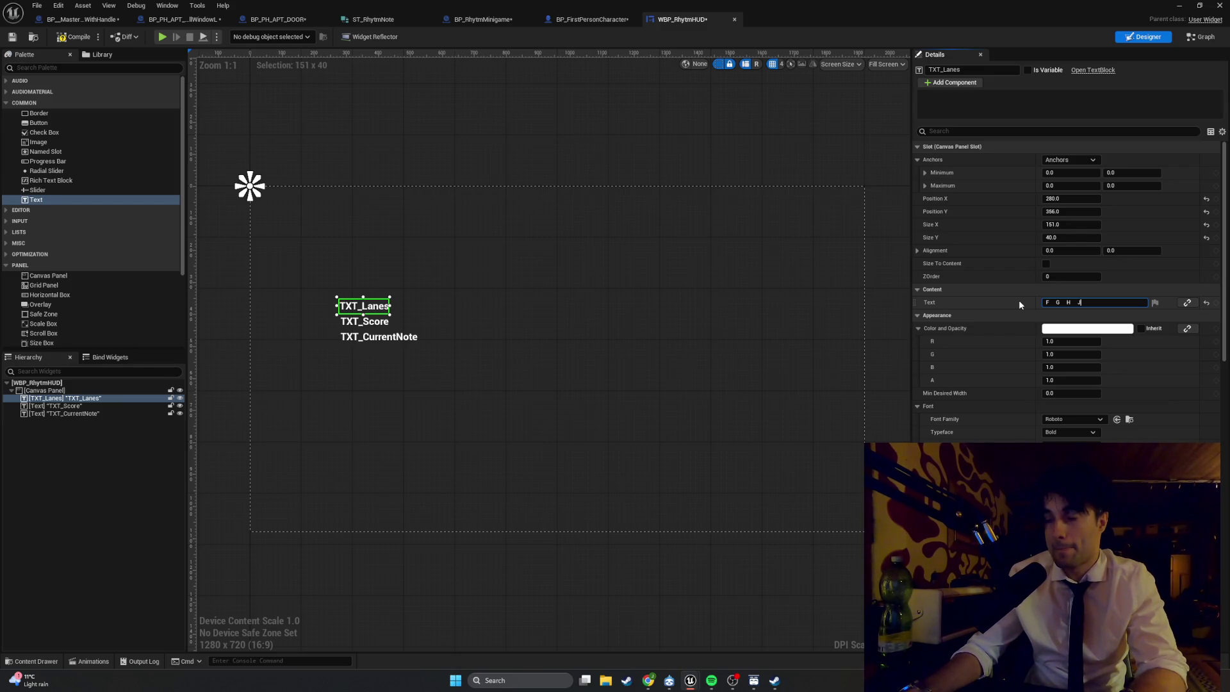
left_click(769, 314)
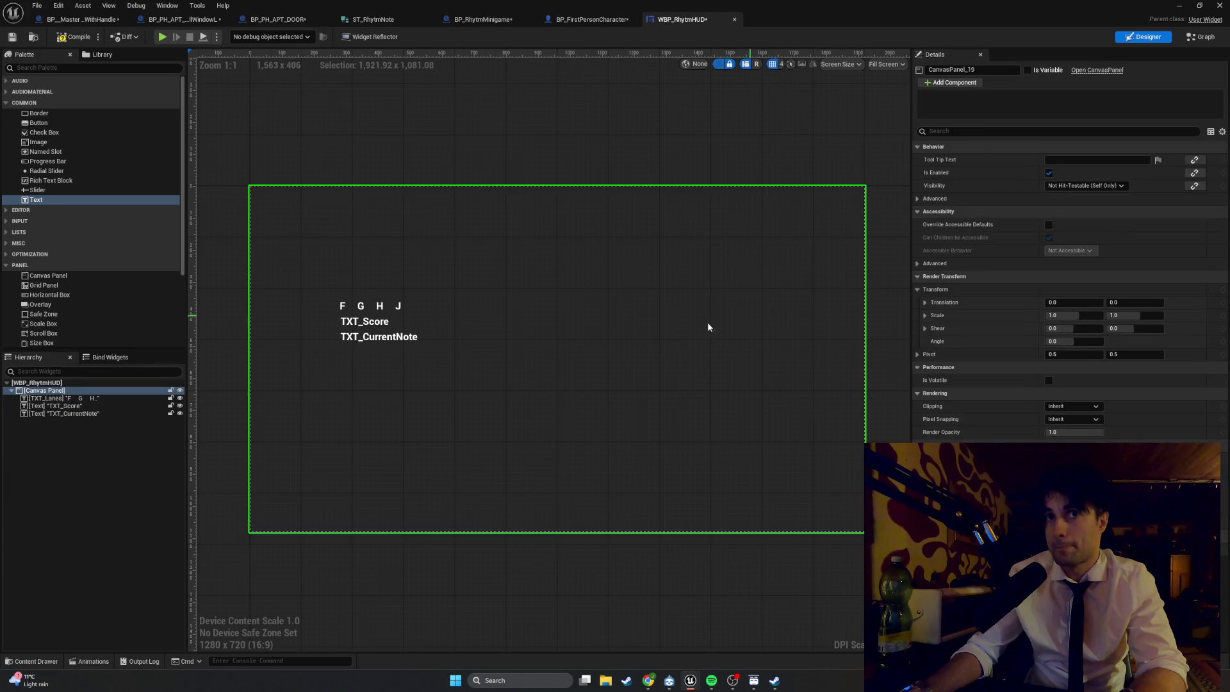
left_click(364, 321)
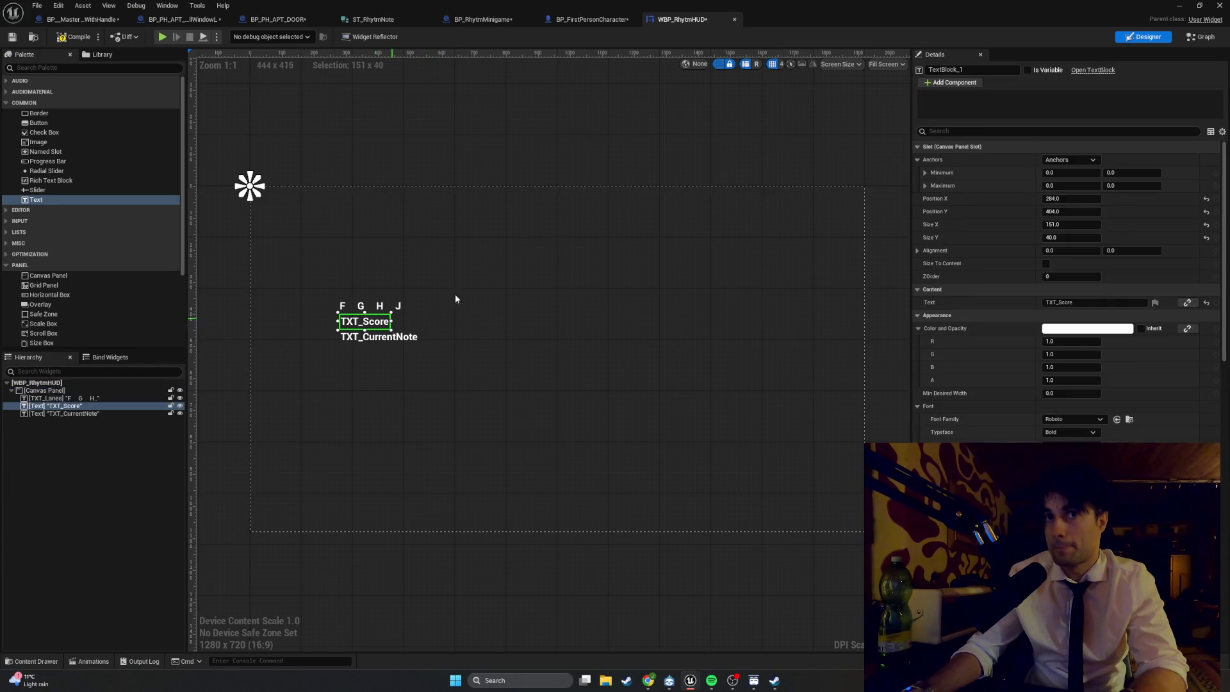
left_click(1082, 303)
- Rename the second text widget to TXT_Score and tick Is Variable
left_click(961, 69)
type("TXT_Score")
left_click(1027, 71)
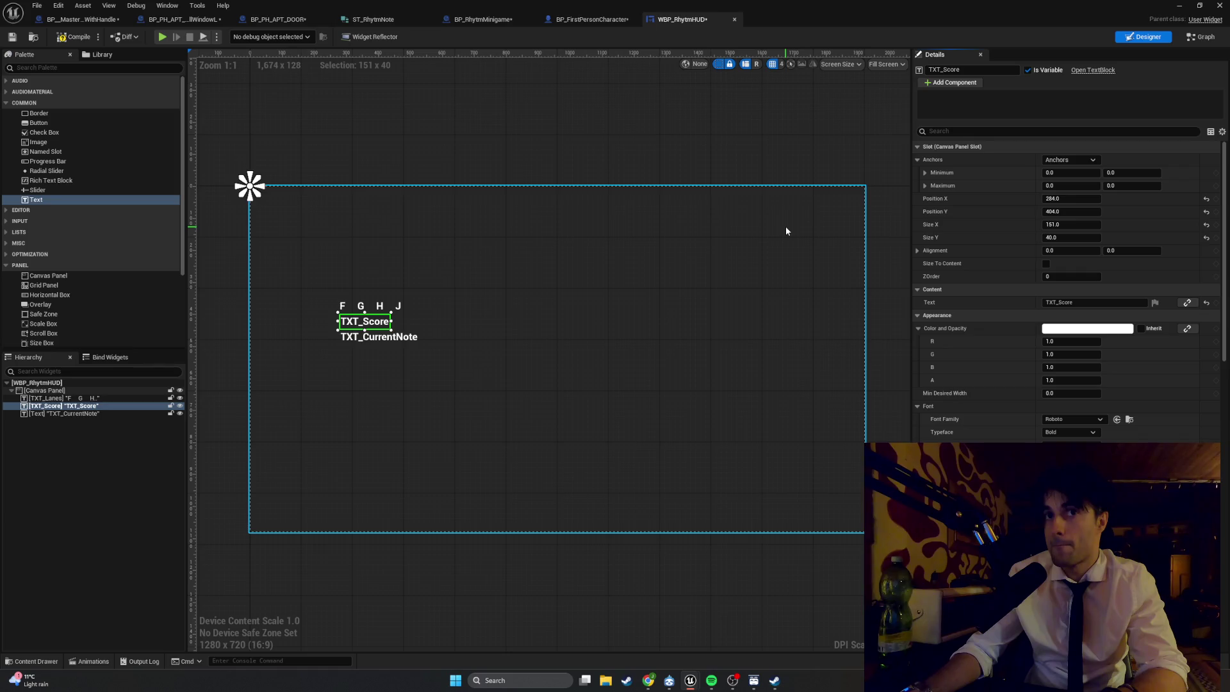
- Change the TXT_Score label's displayed text to 'Score: 0'
left_click(1102, 303)
double_click(1101, 303)
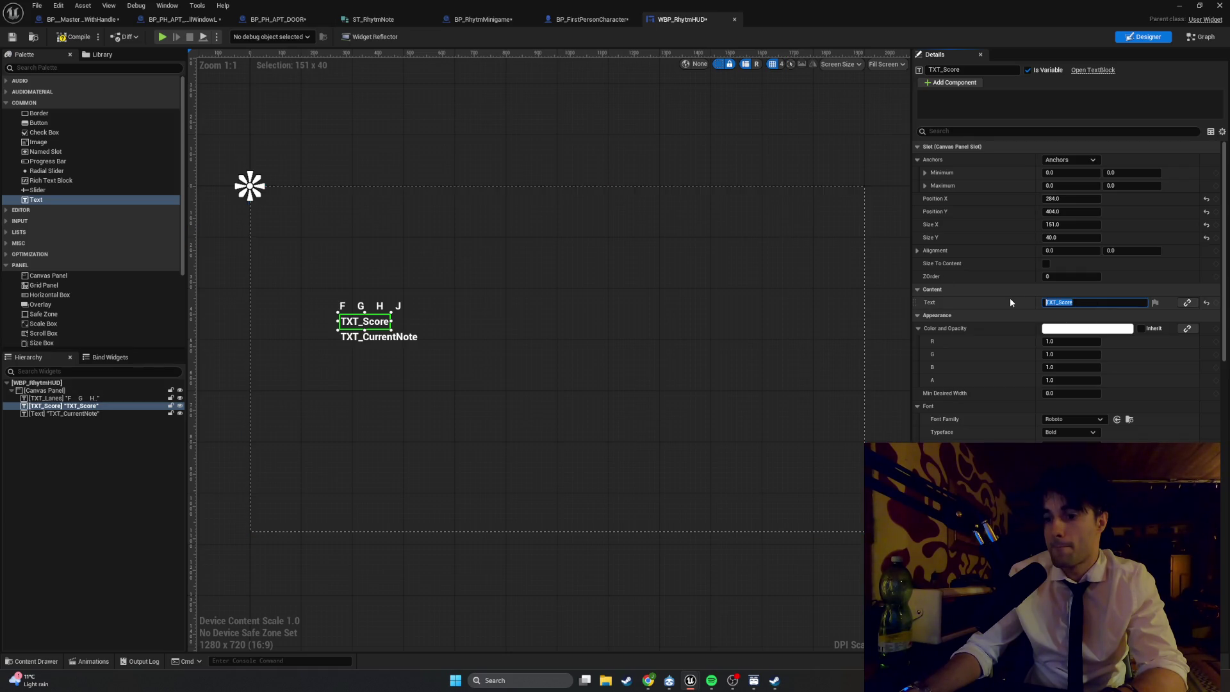
type("Score")
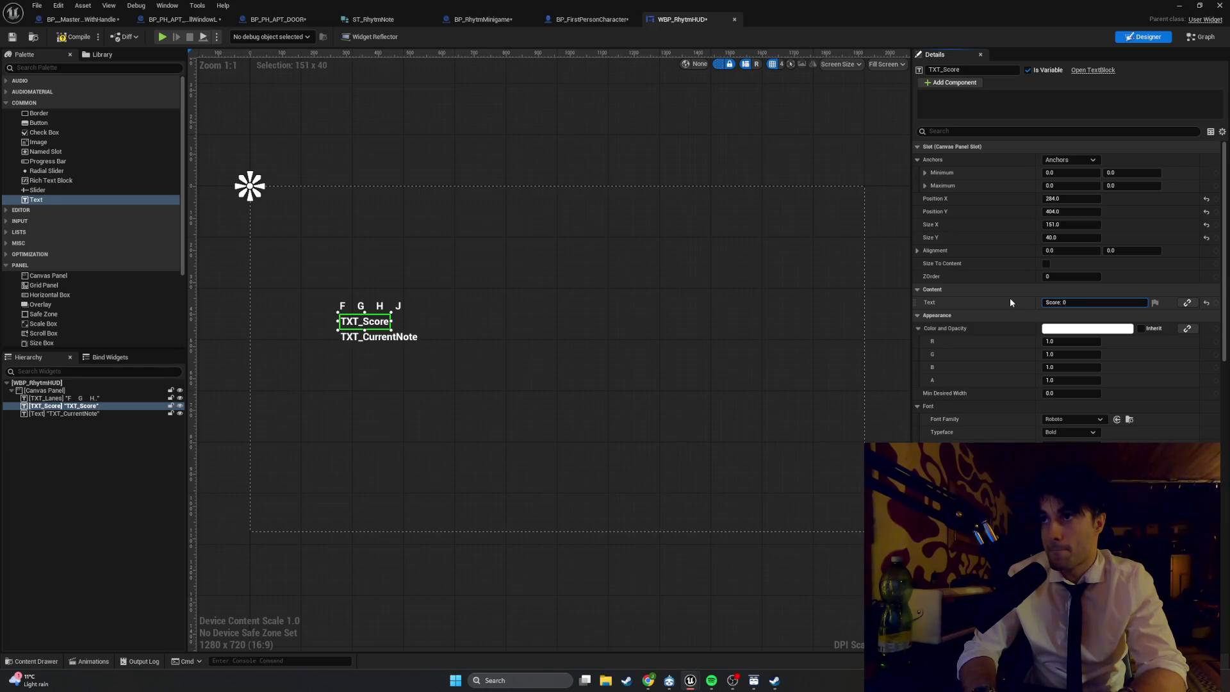
key("Return")
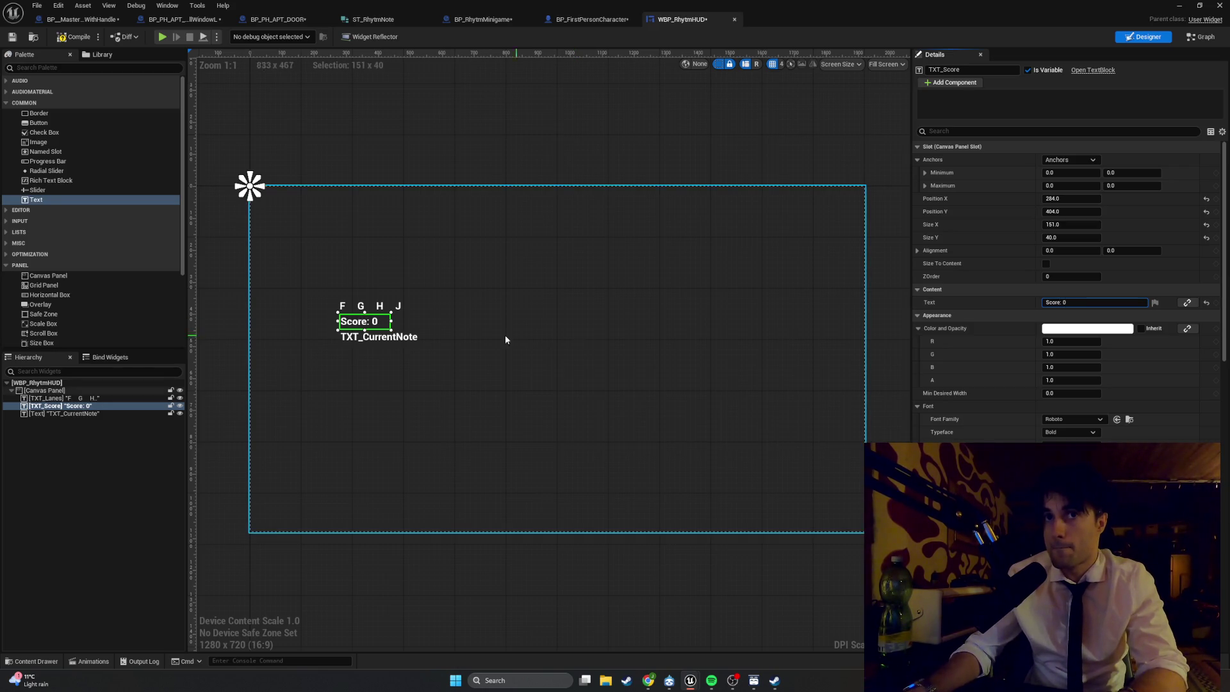
left_click(423, 343)
left_click(360, 340)
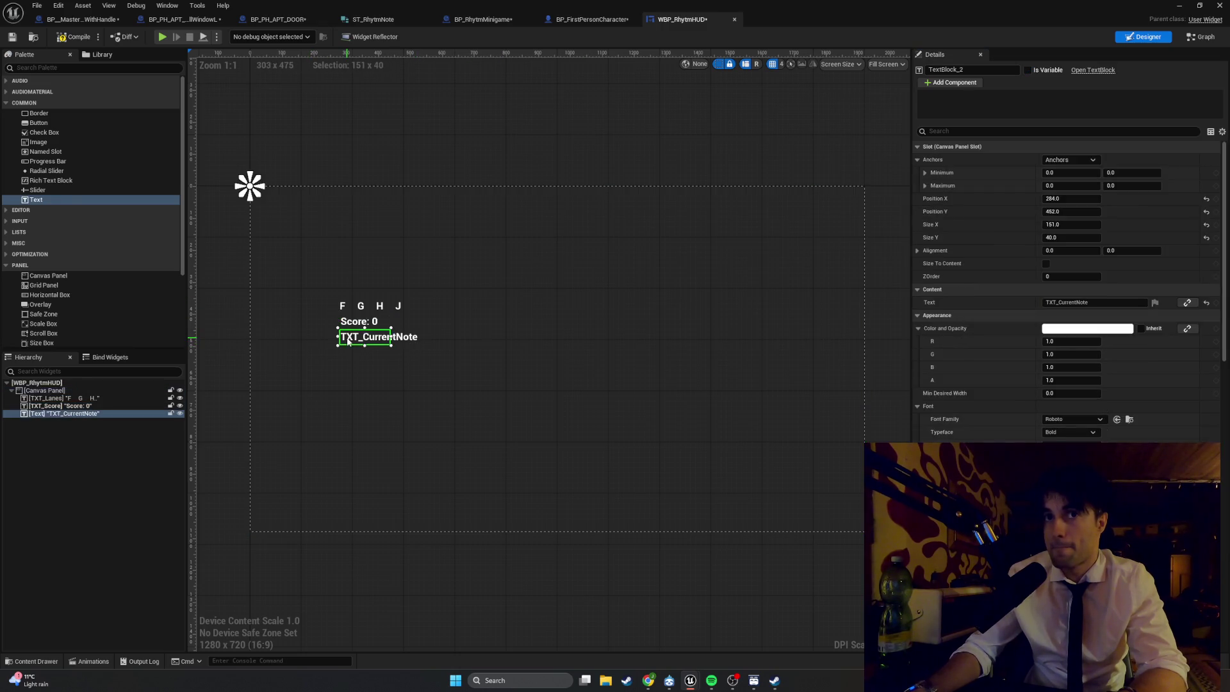
- Rename the third text widget to TXT_CurrentNote using its copied Text value
left_click(1095, 303)
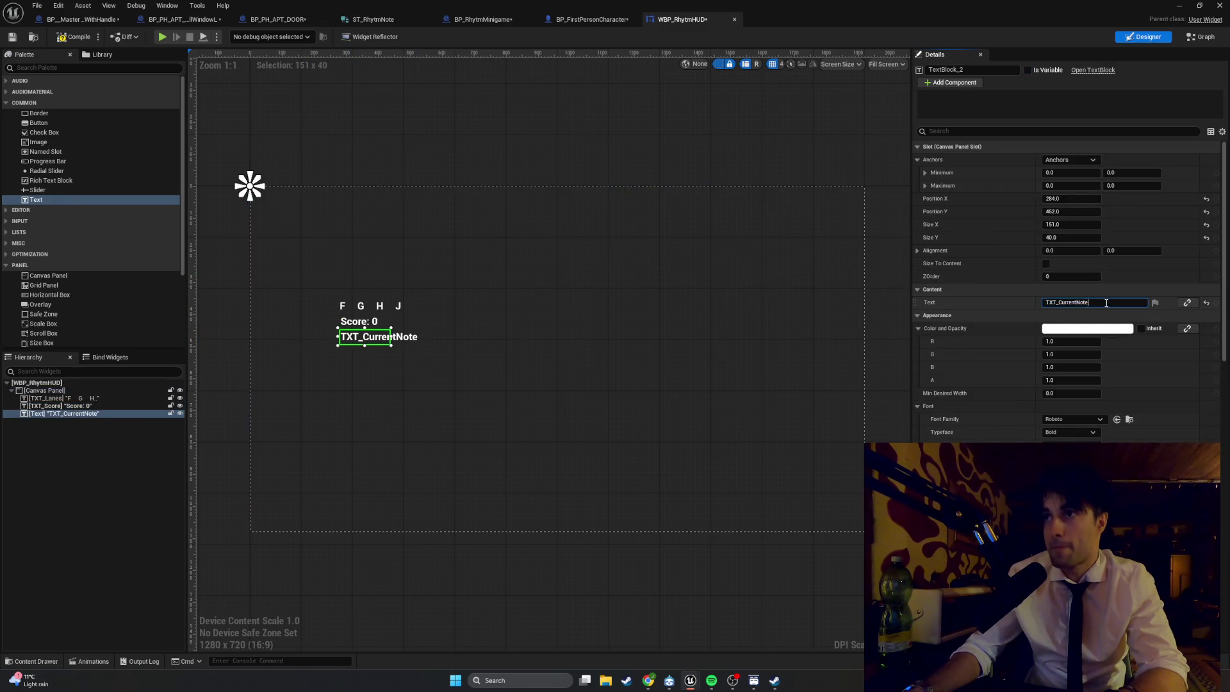
key("ctrl+c")
left_click(967, 69)
key("ctrl+v")
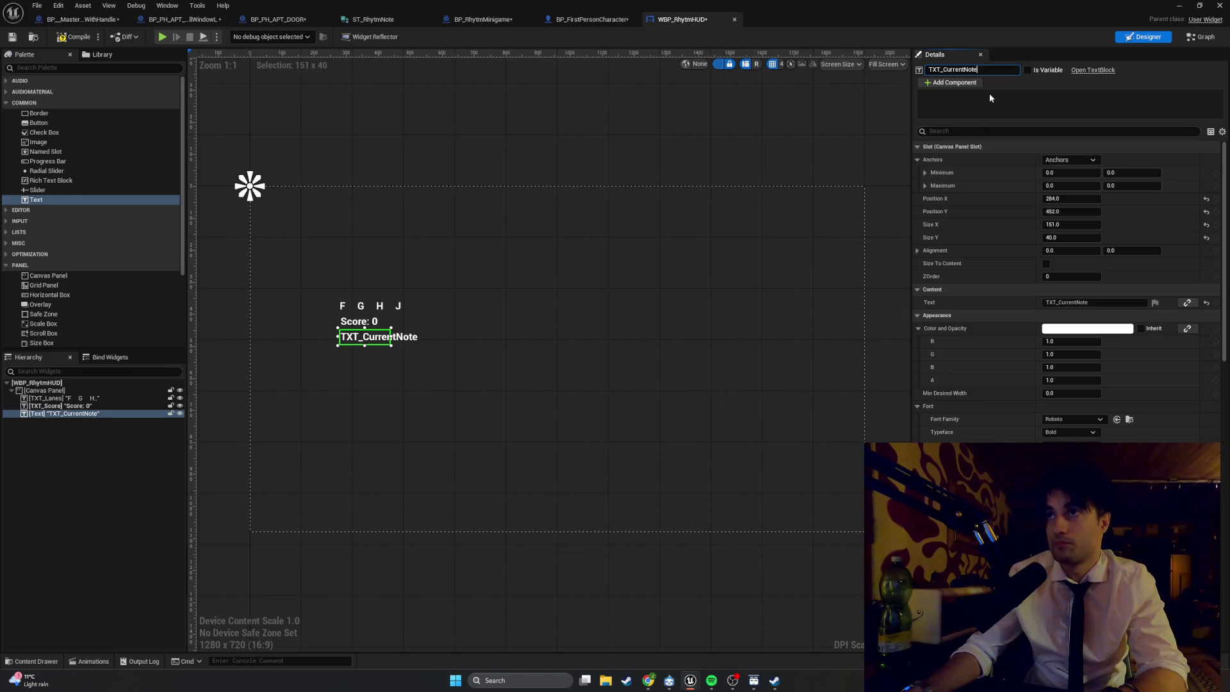
key("Return")
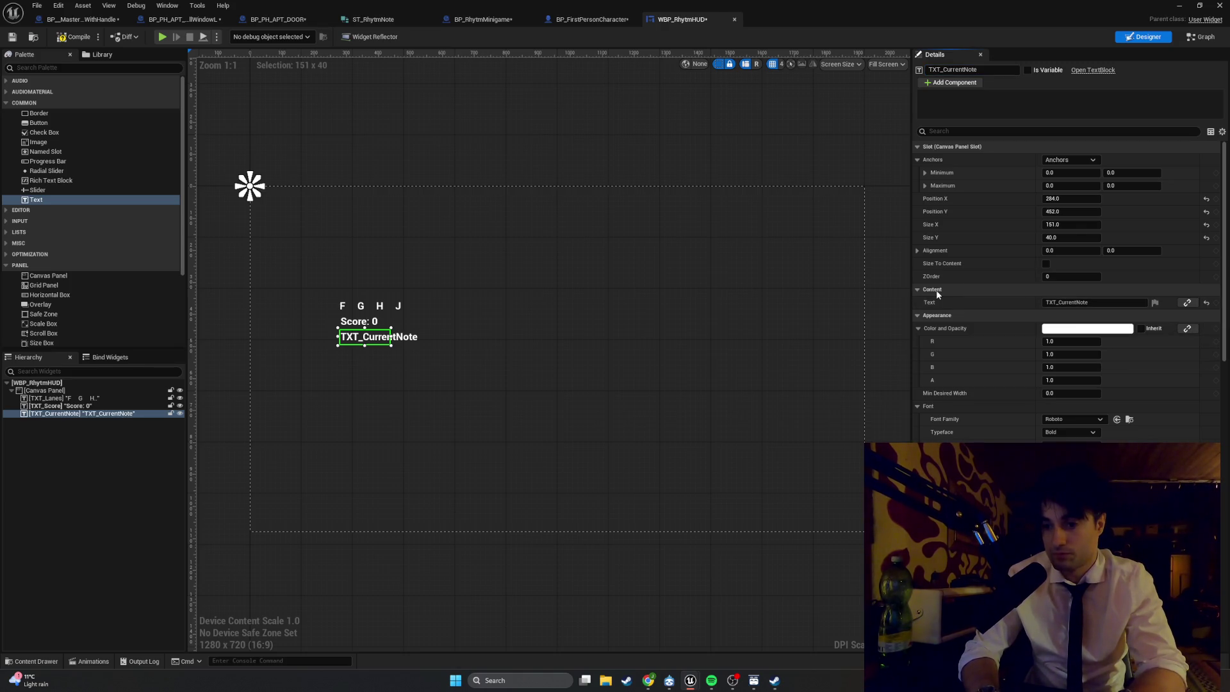
- Set the TXT_CurrentNote label's displayed text to 'Current Note: None'
left_click(1076, 302)
type("Cur")
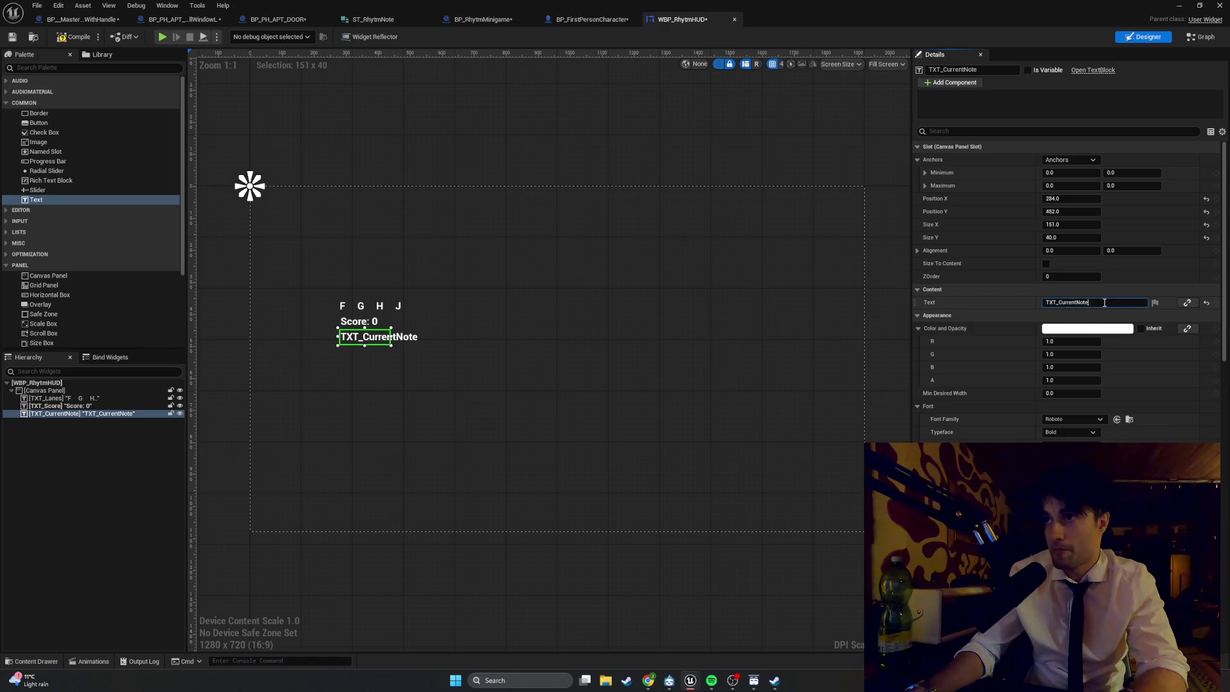
type("rent")
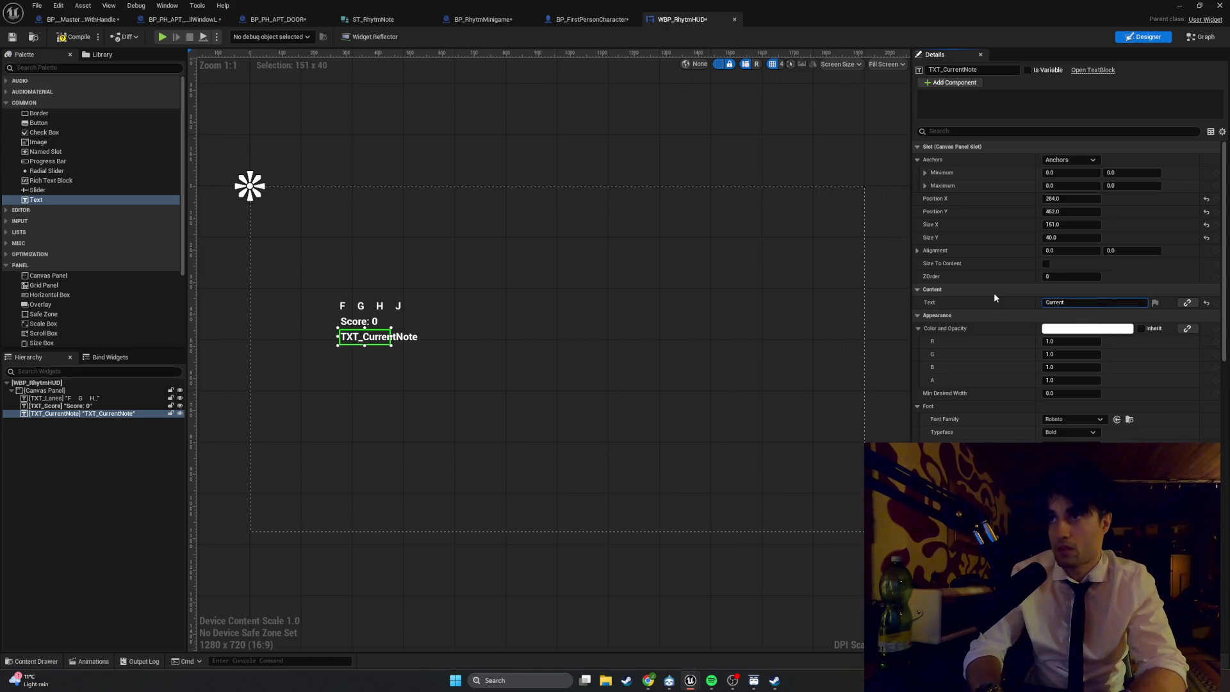
type(" Note")
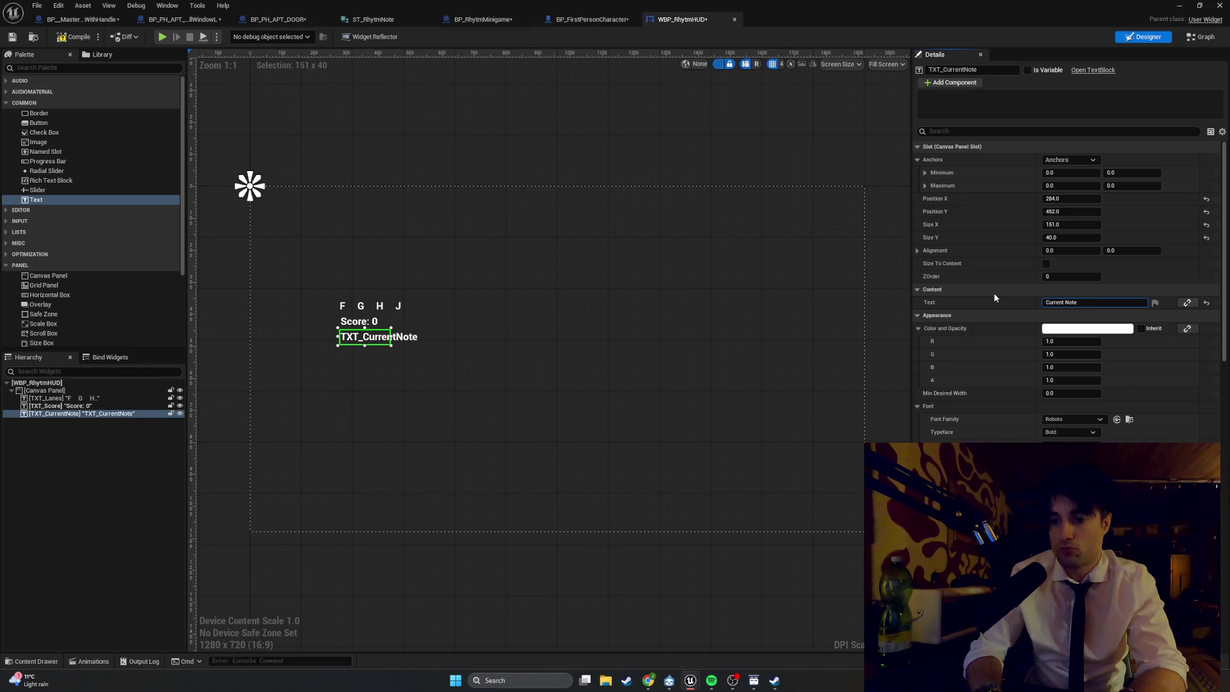
type(": None")
key("Return")
left_click(442, 370)
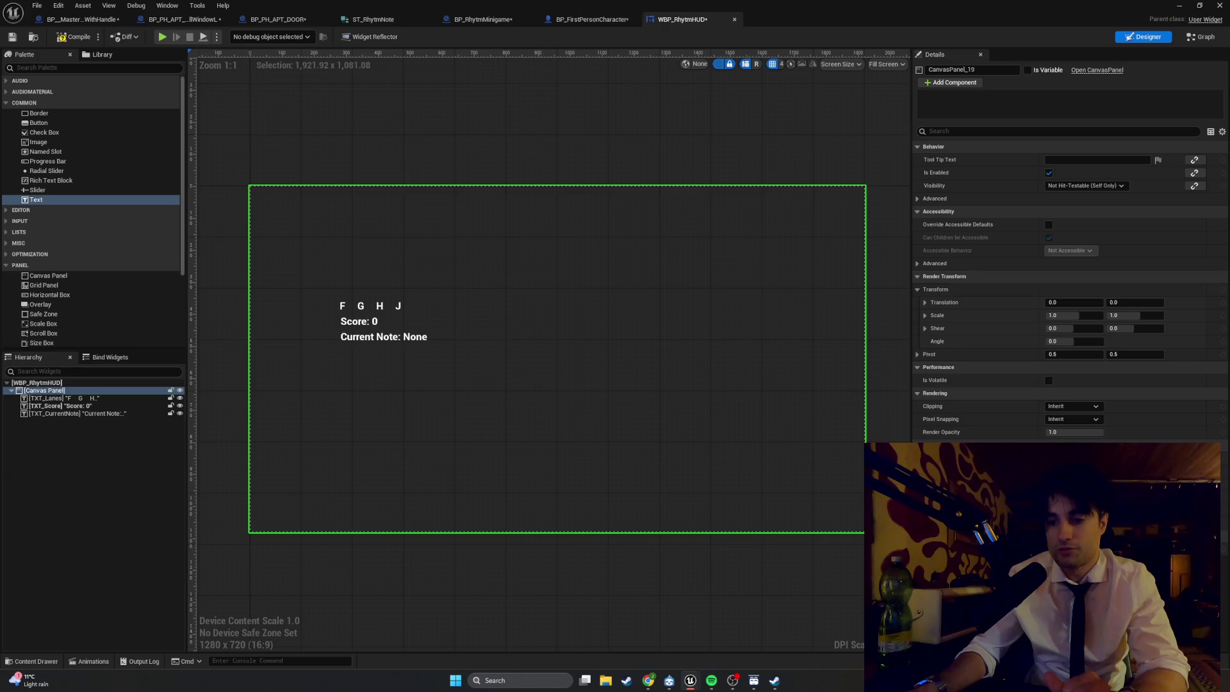
- Tick Is Variable for TXT_CurrentNote and capture a screenshot of the editor
left_click(397, 339)
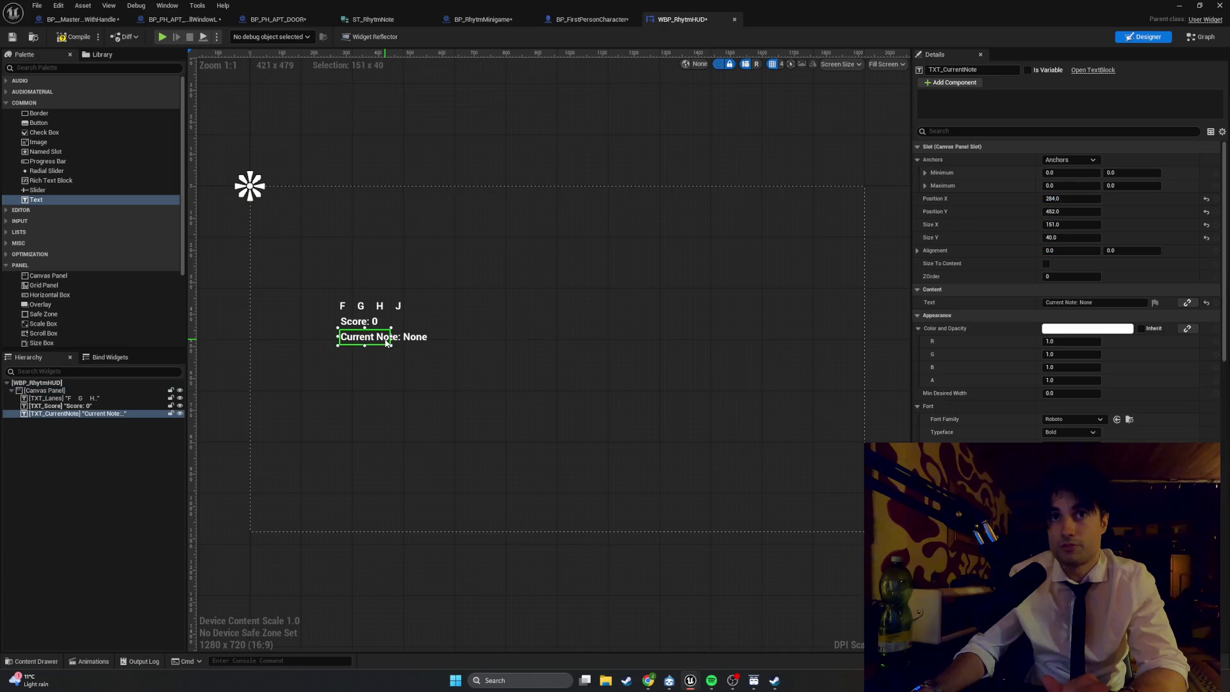
left_click(1027, 70)
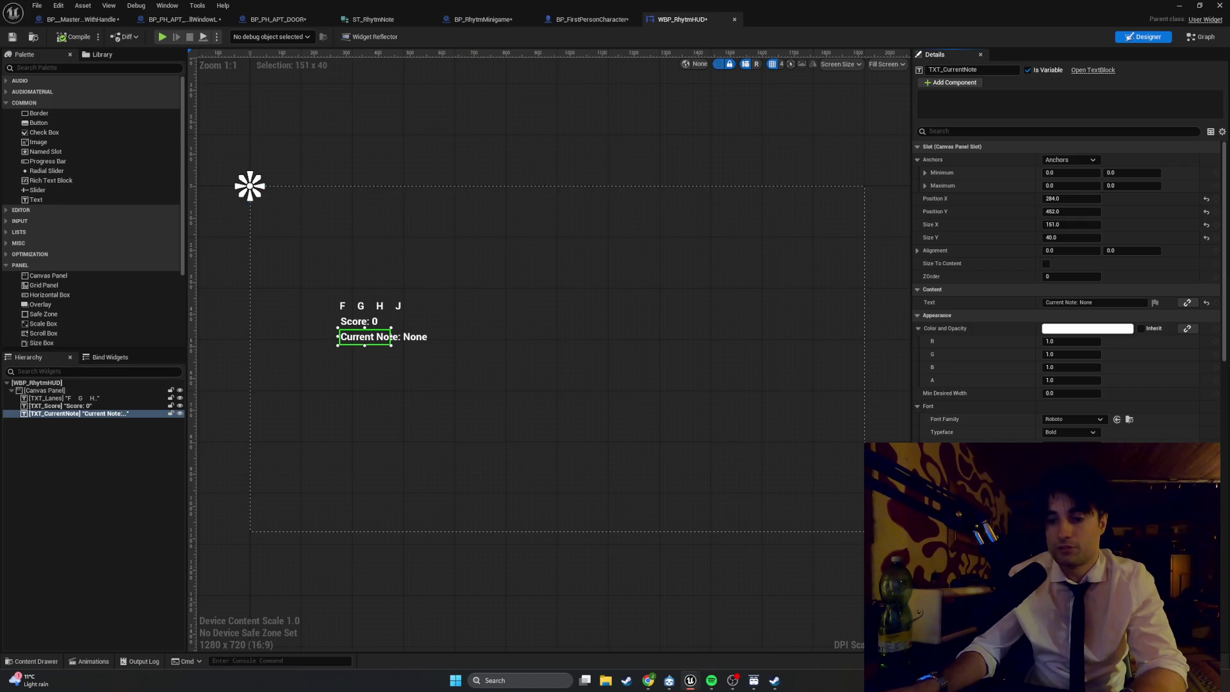
key("super+shift+s")
left_click_drag(1201, 689, 2, 54)
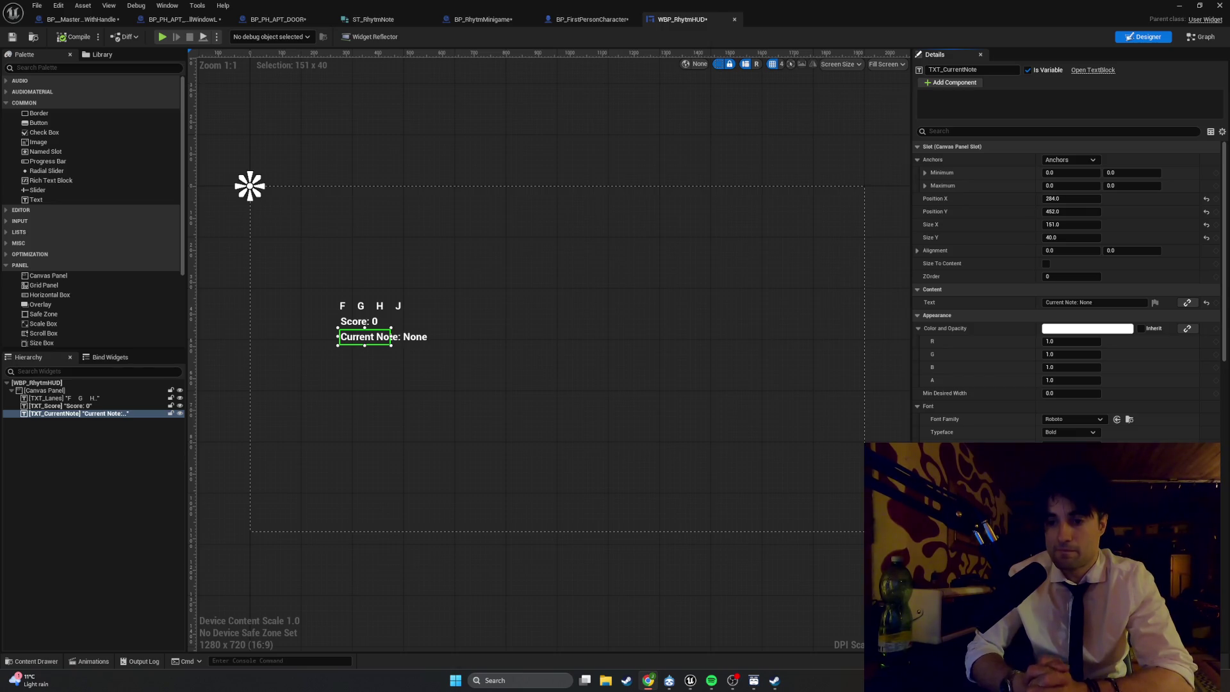
- In BP_RhythmMinigame, add a new variable named RhythmHUDRef
left_click(503, 20)
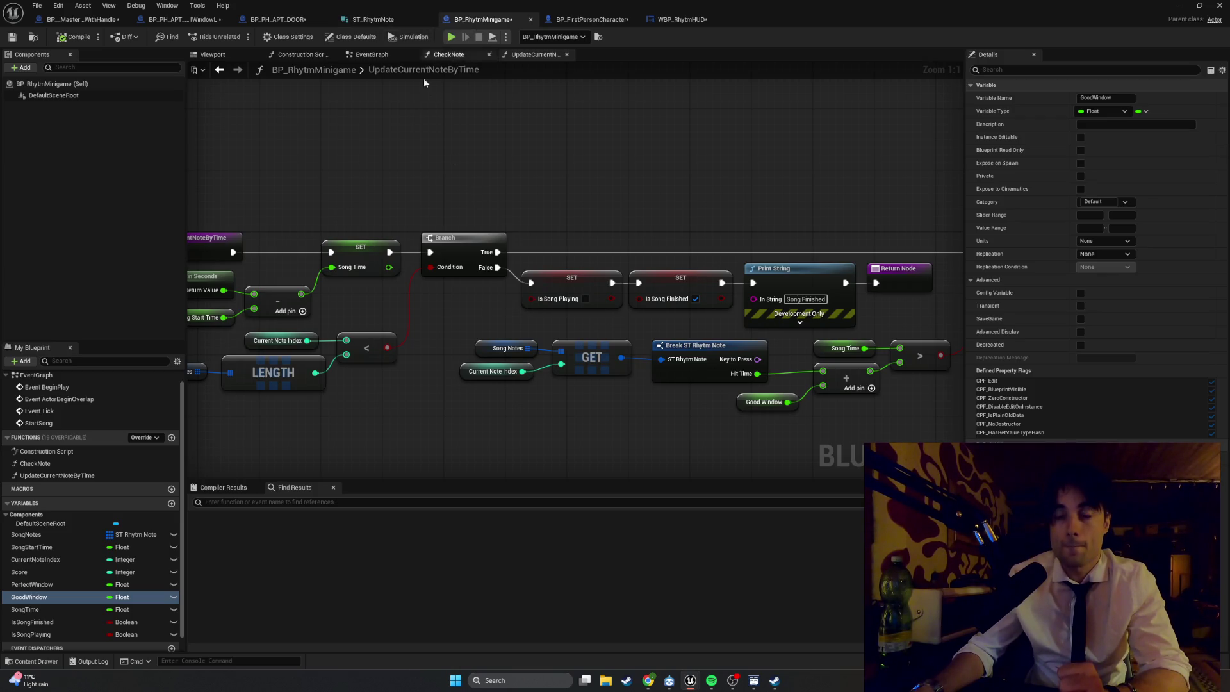
left_click_drag(278, 364, 325, 359)
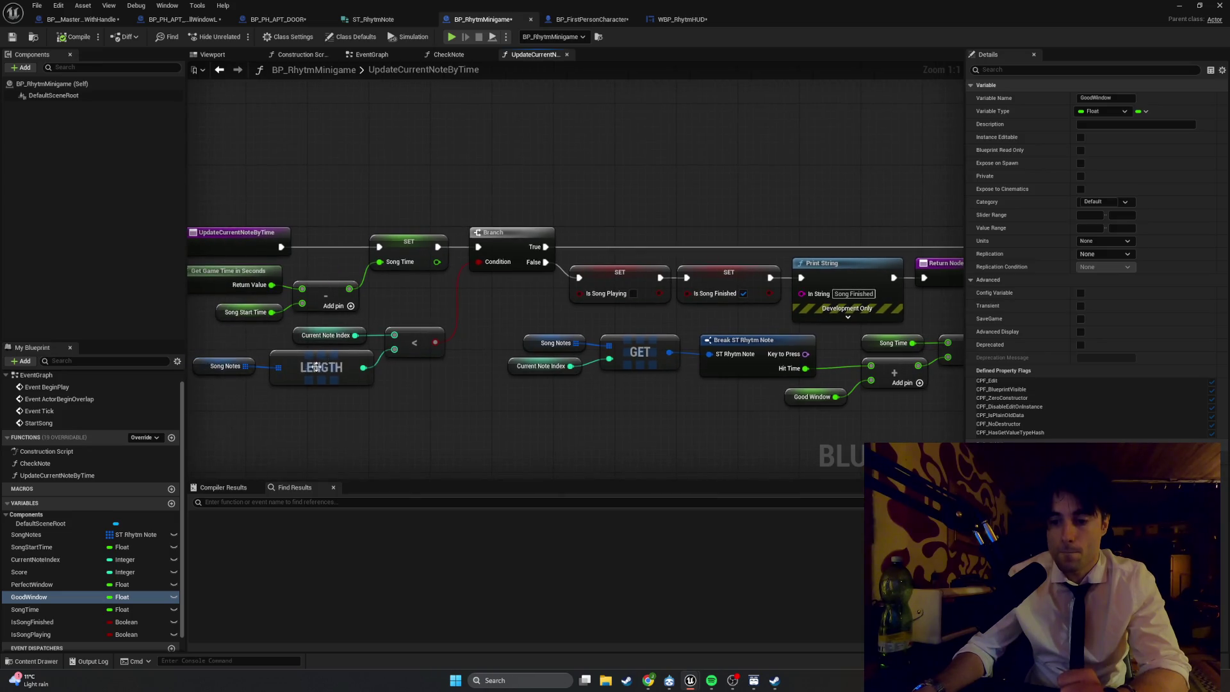
left_click(171, 503)
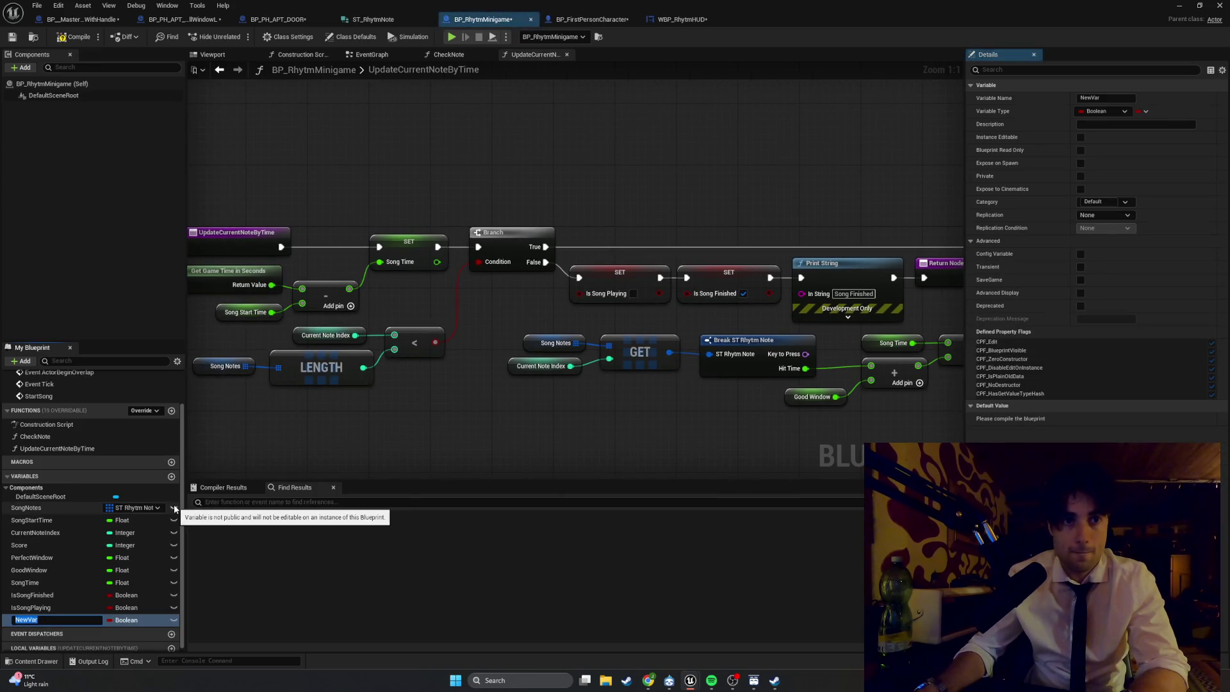
type("RhytmHUDRef")
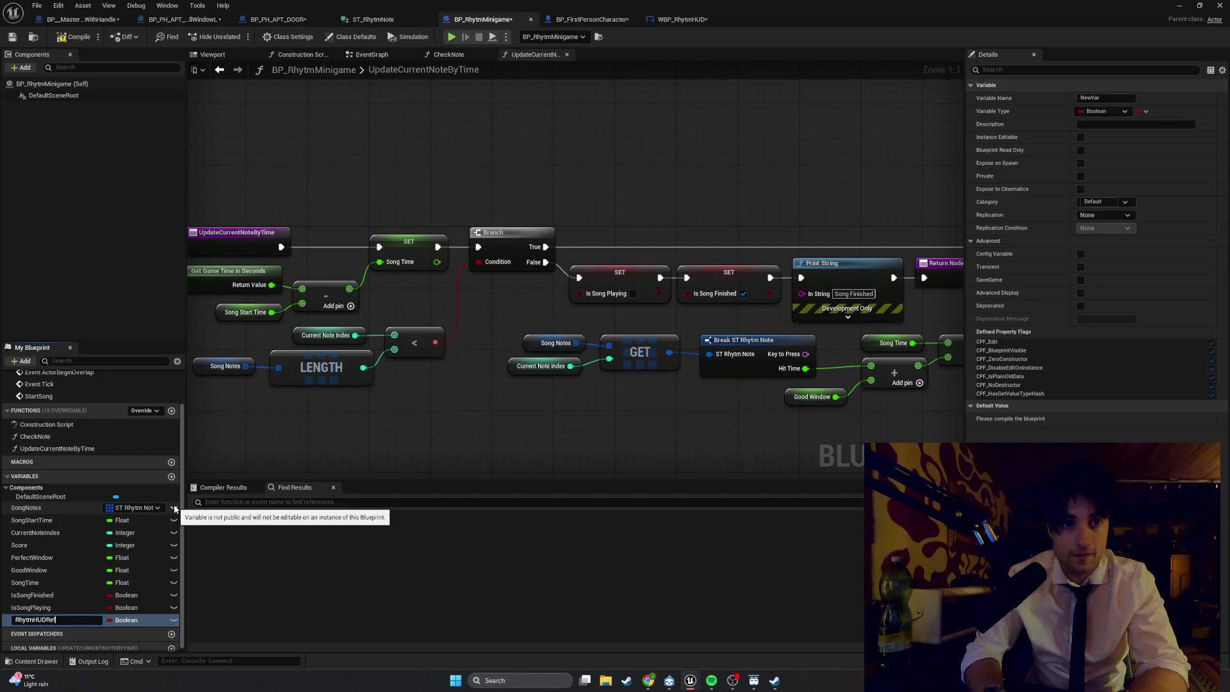
key("Return")
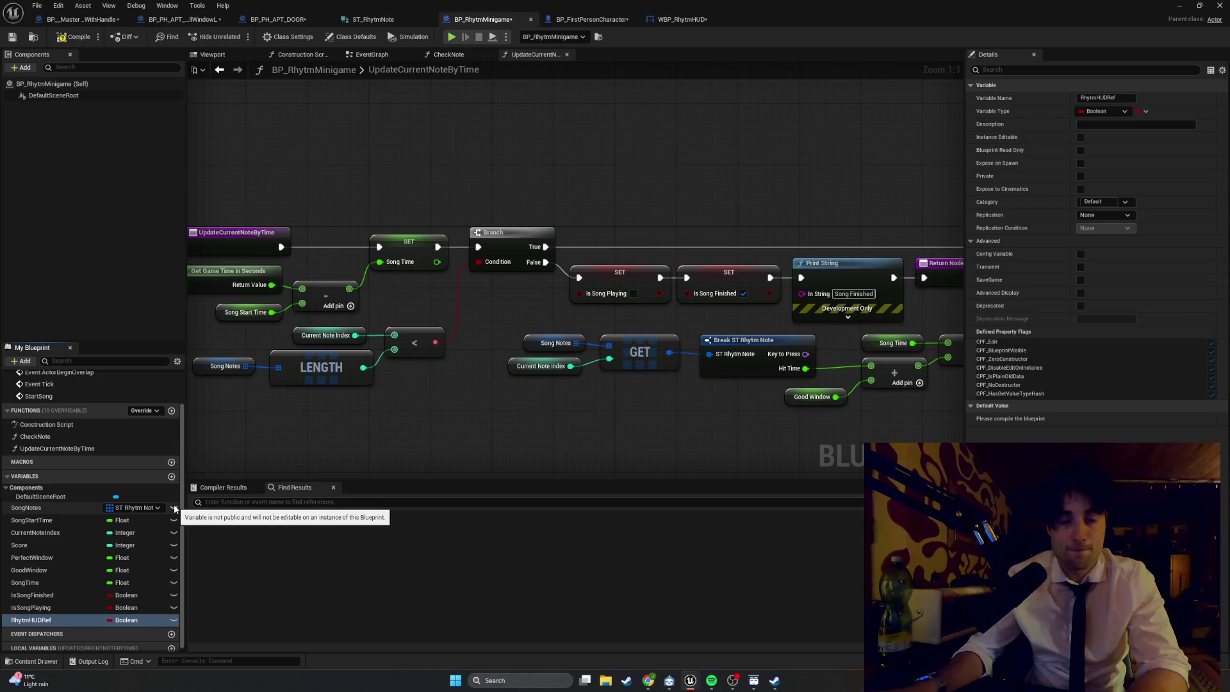
- Set RhythmHUDRef's type to WBP Rhythm HUD Object Reference and compile the blueprint
left_click(147, 623)
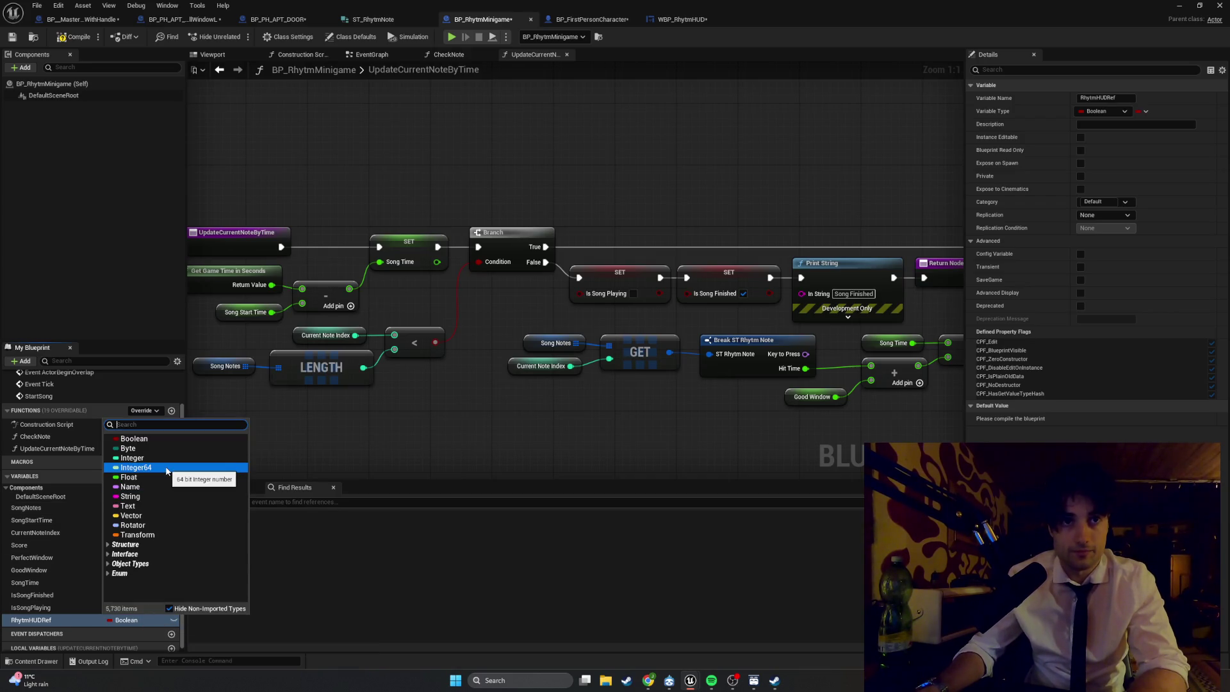
type("Rhytm")
mouse_move(166, 477)
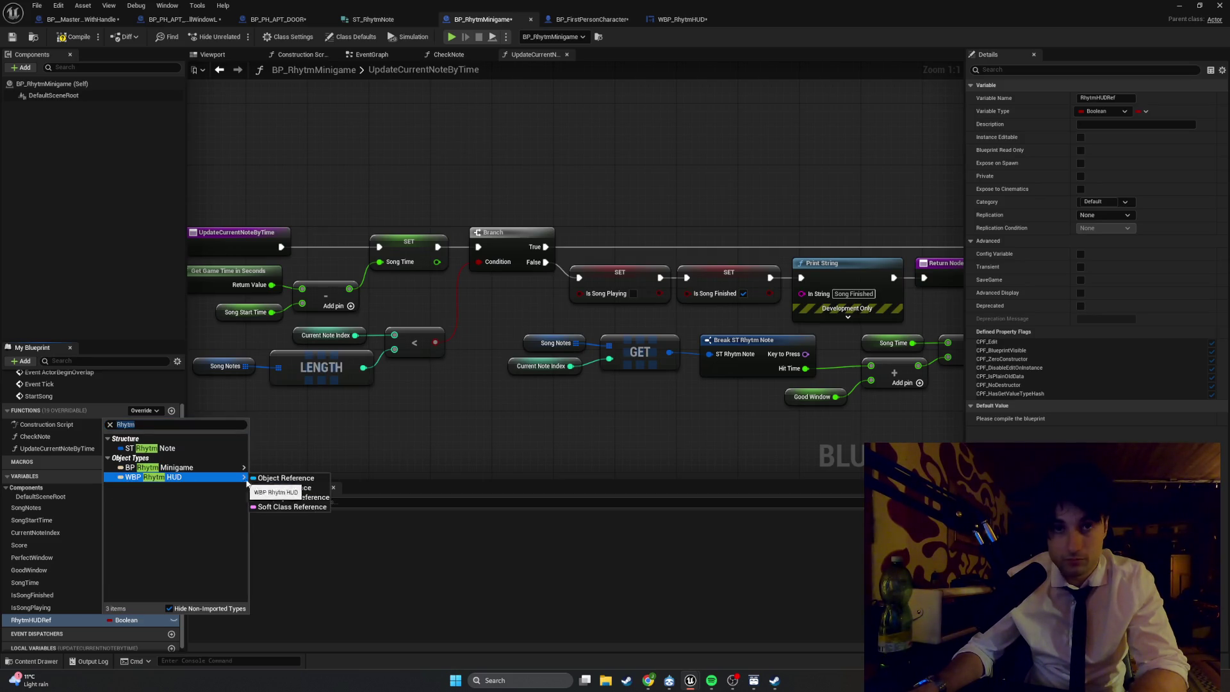
left_click(257, 478)
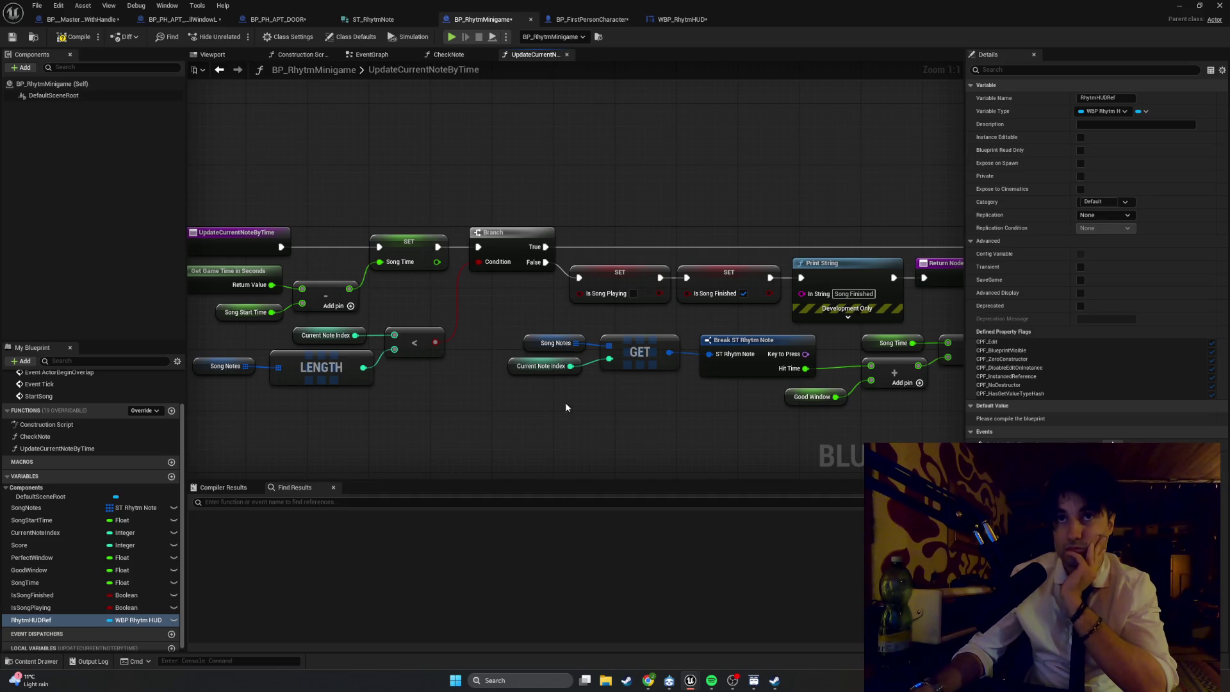
left_click(74, 36)
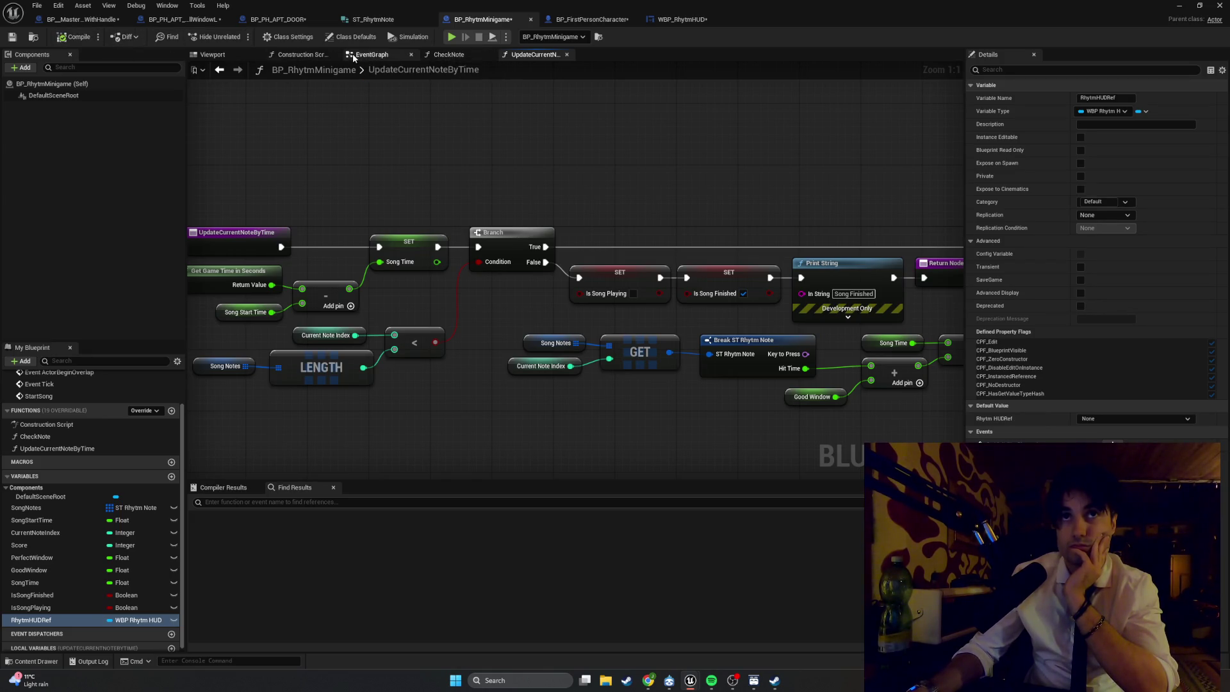
- Add a Create Widget node to the EventGraph near the Print String node
left_click(358, 54)
scroll(456, 295, "down", 2)
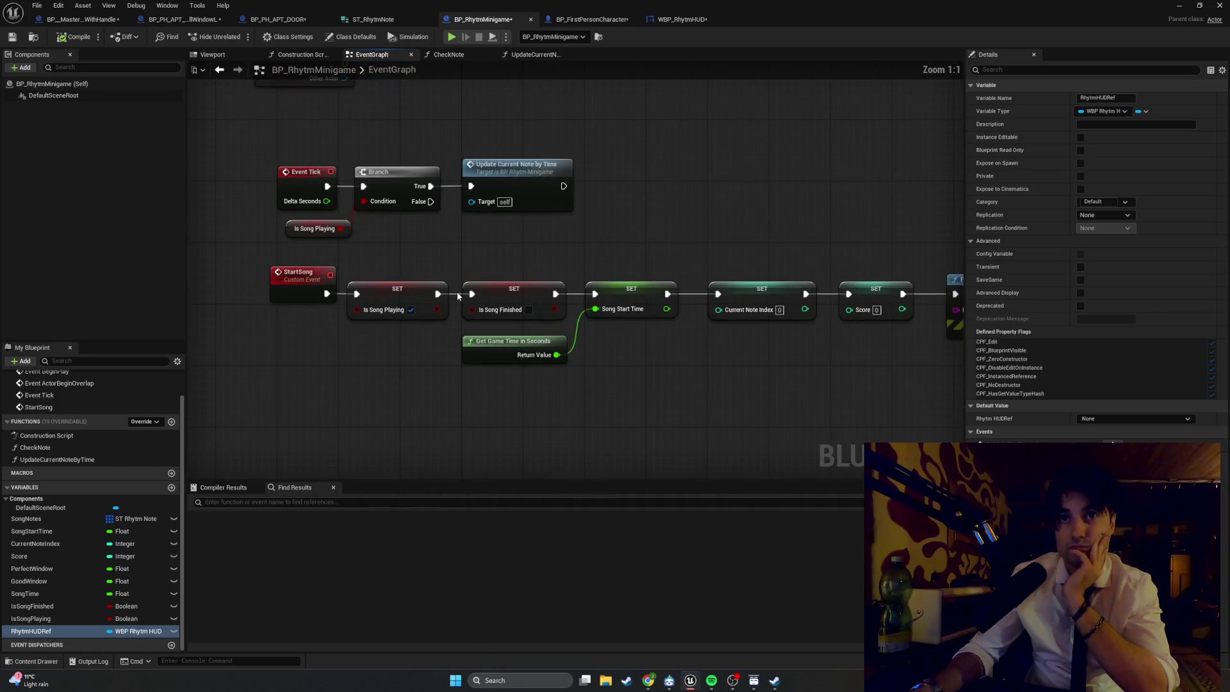
mouse_move(511, 290)
left_mouse_down()
mouse_move(472, 248)
mouse_move(347, 227)
left_mouse_up()
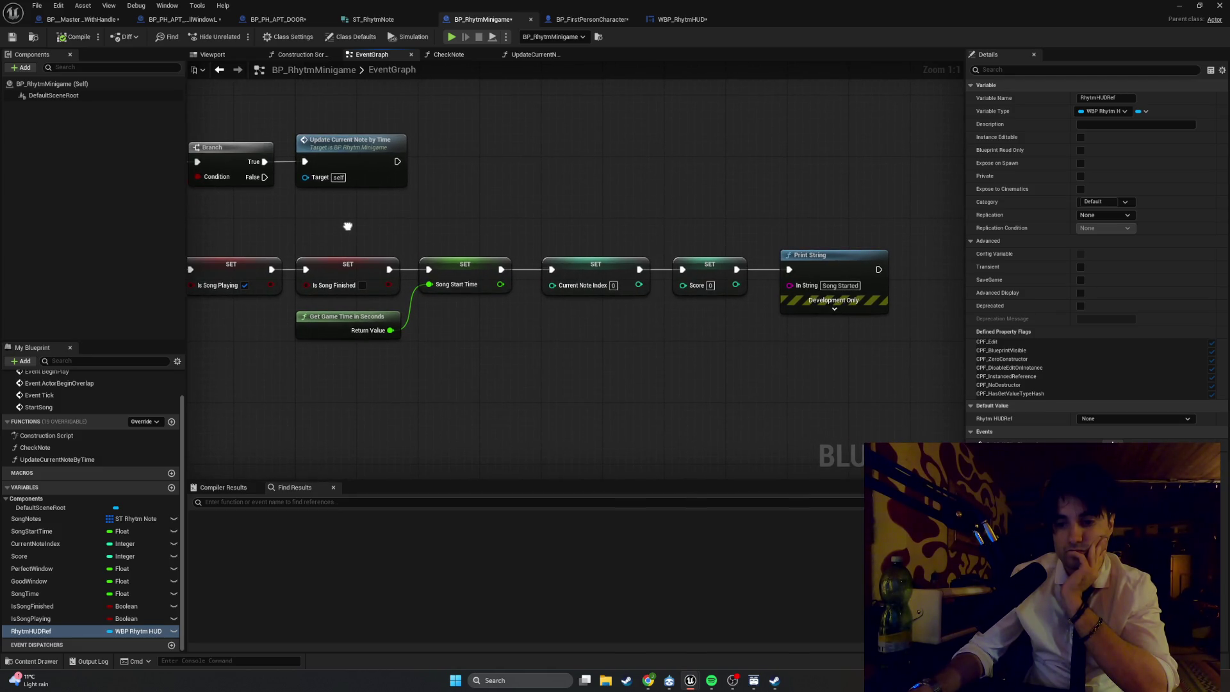
right_click(390, 370)
type("create widget")
key("Return")
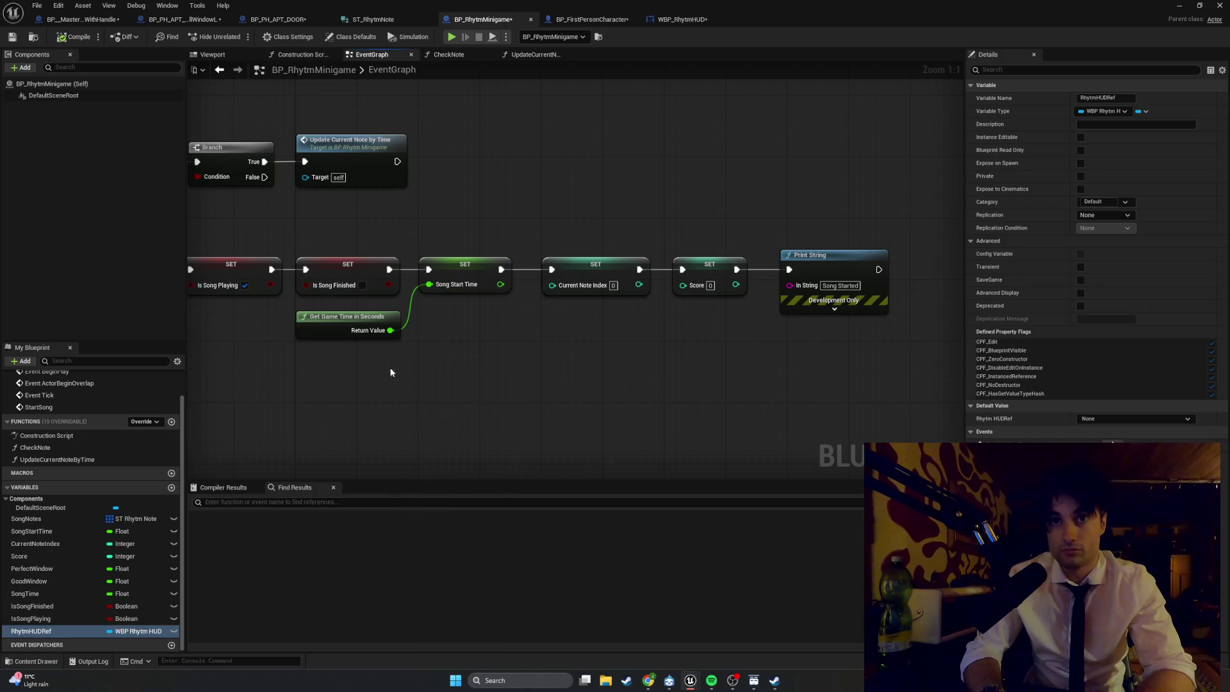
- Set the Create Widget class to WBP_RhythmHUD and delete the stray RhythmHUDRef getter
mouse_move(83, 628)
left_mouse_down()
mouse_move(338, 416)
mouse_move(272, 427)
mouse_move(397, 409)
mouse_move(369, 405)
left_mouse_up()
left_click(319, 449)
left_click(333, 392)
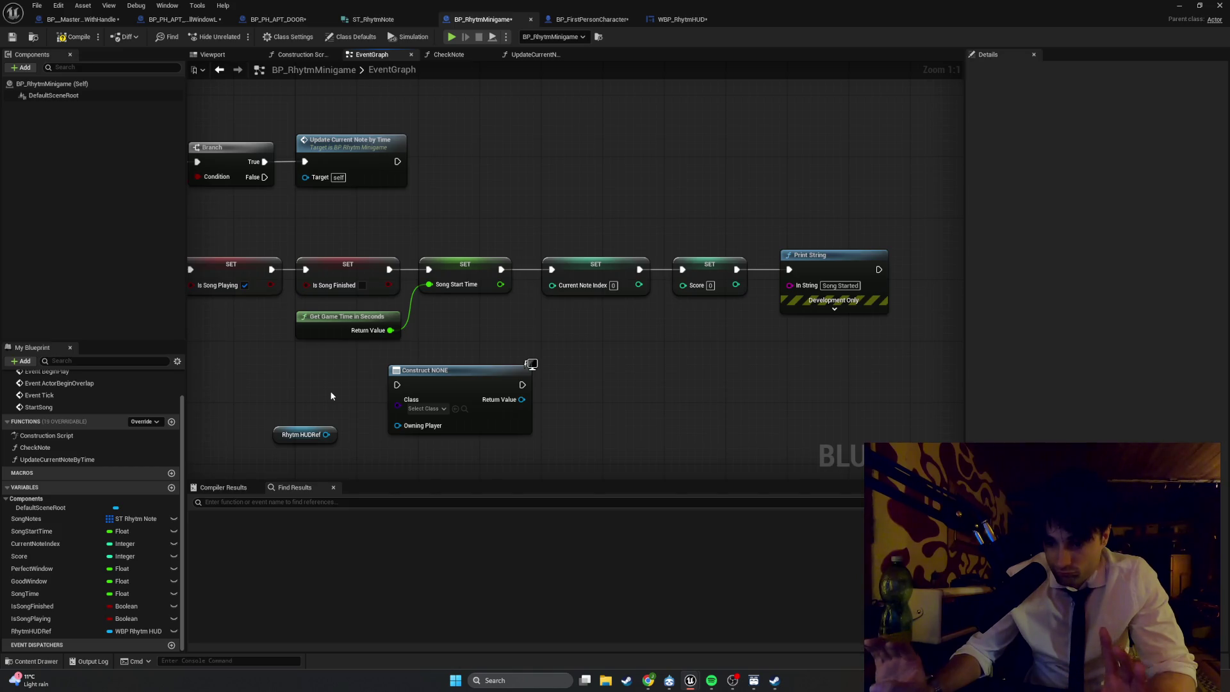
left_click(427, 409)
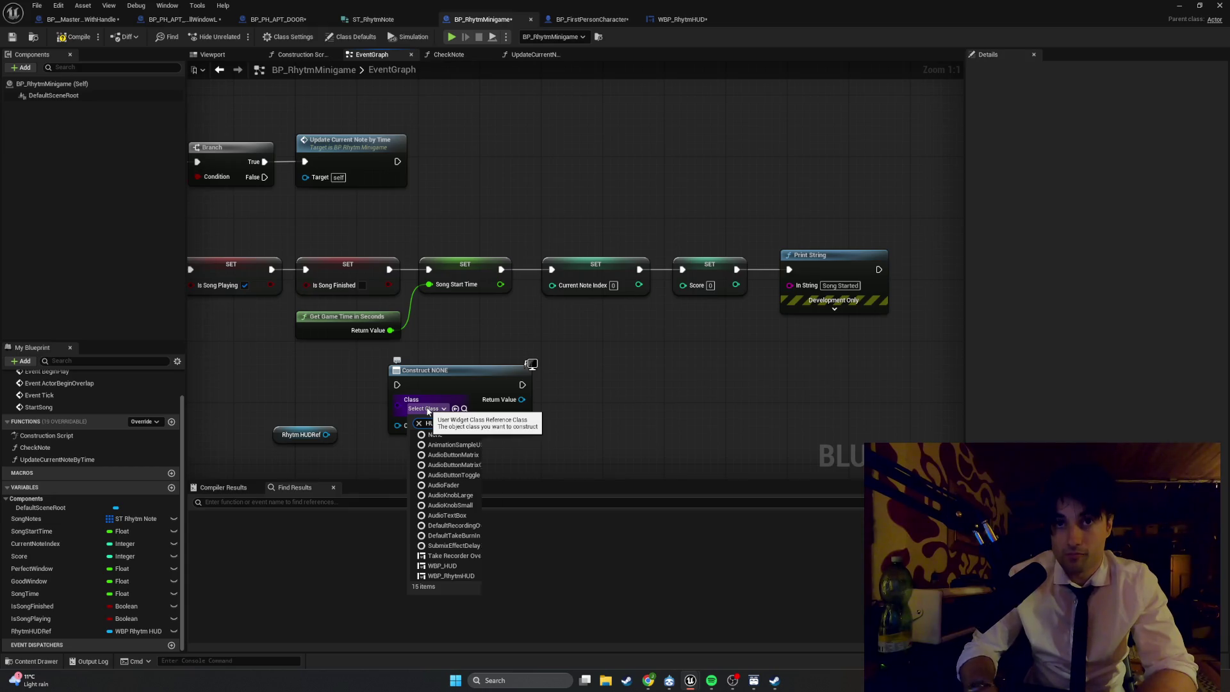
type("HUD")
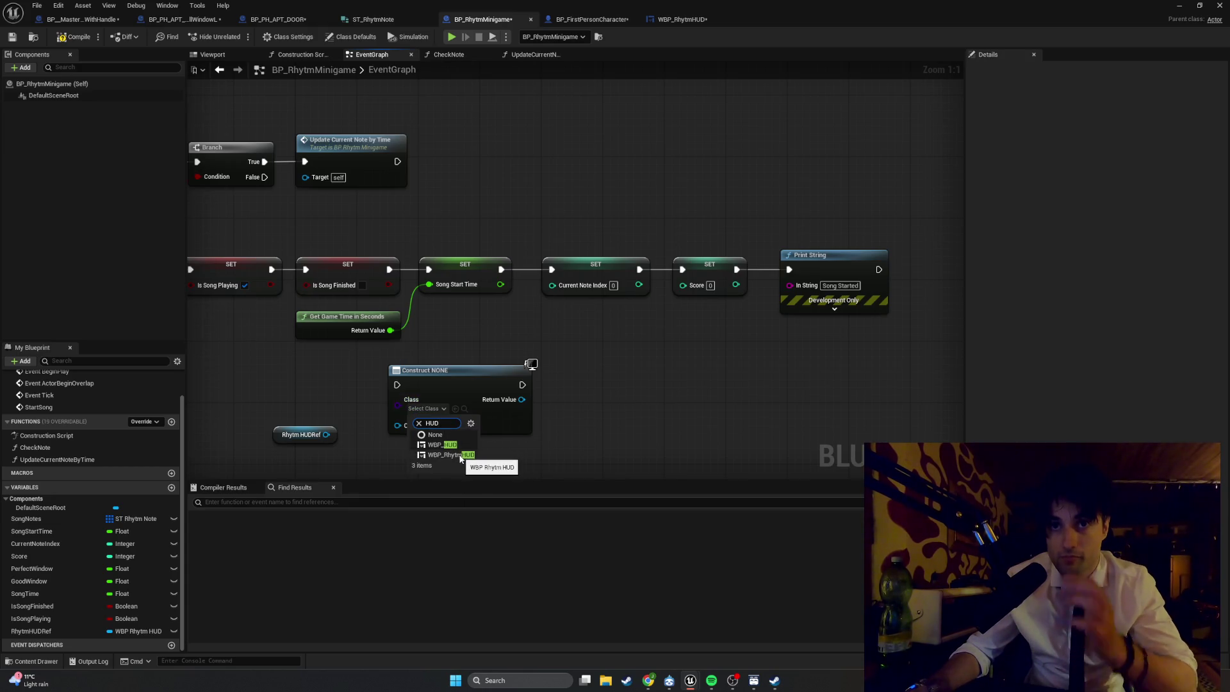
left_click(459, 455)
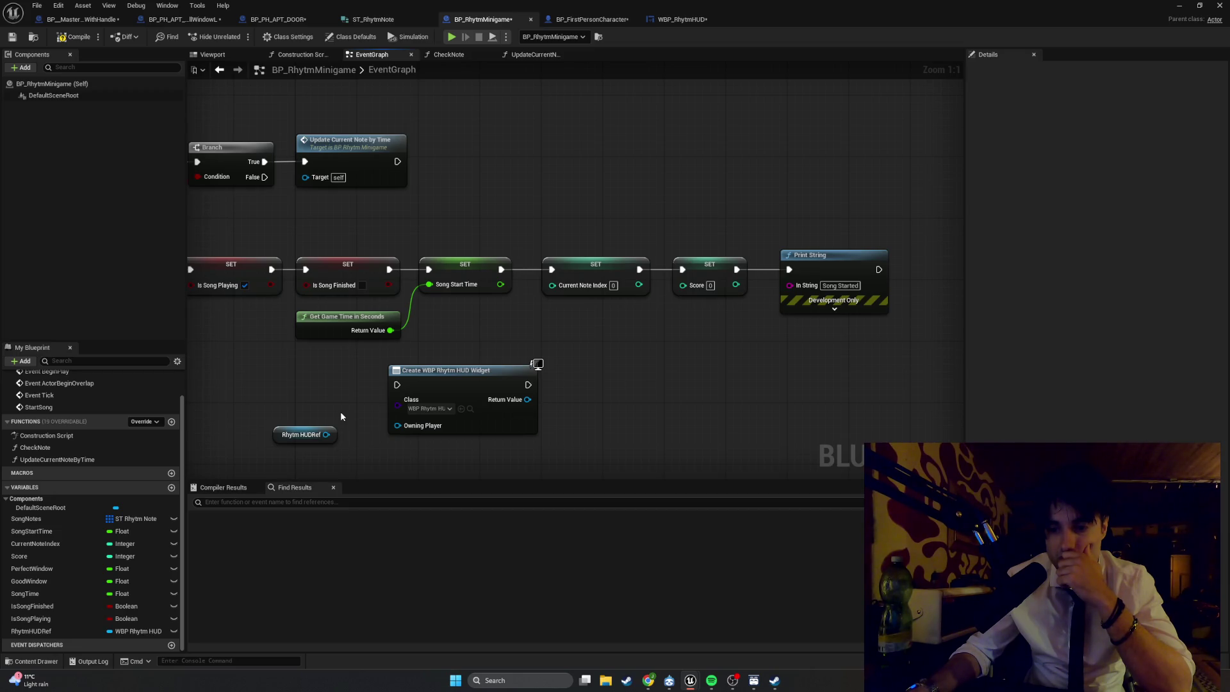
left_click(277, 434)
key("Delete")
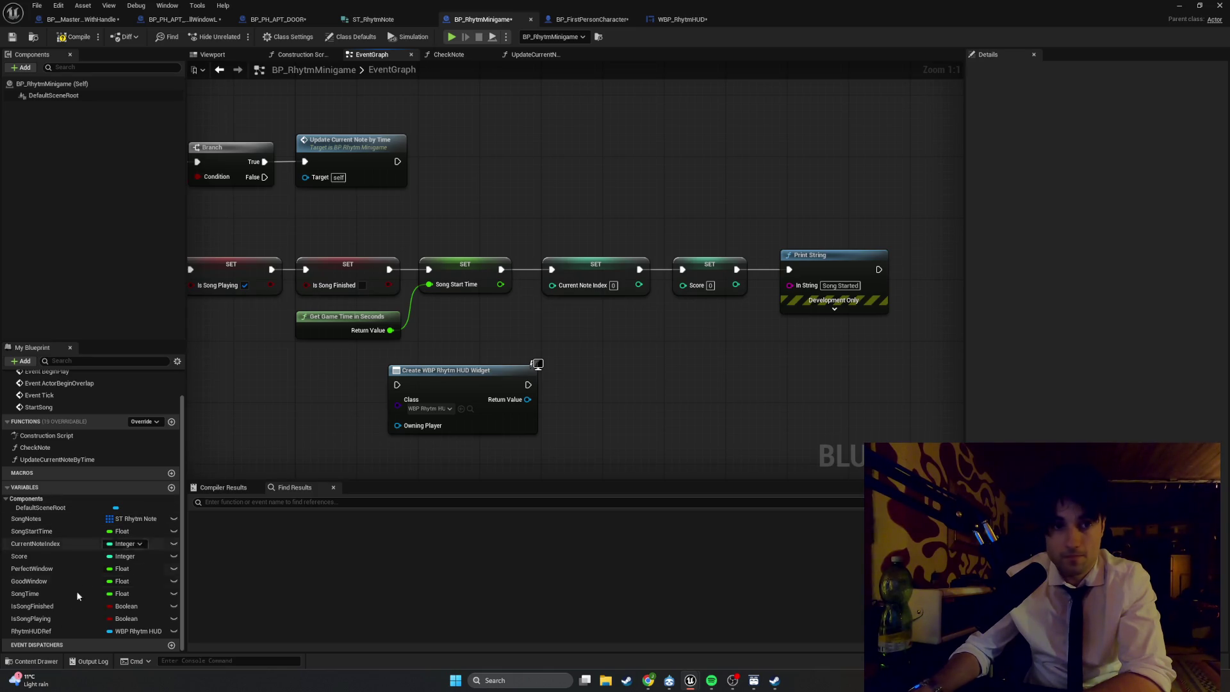
- Store the created widget in a Set RhythmHUDRef node
mouse_move(33, 631)
left_mouse_down()
mouse_move(612, 384)
mouse_move(605, 392)
left_mouse_up()
left_click(607, 397)
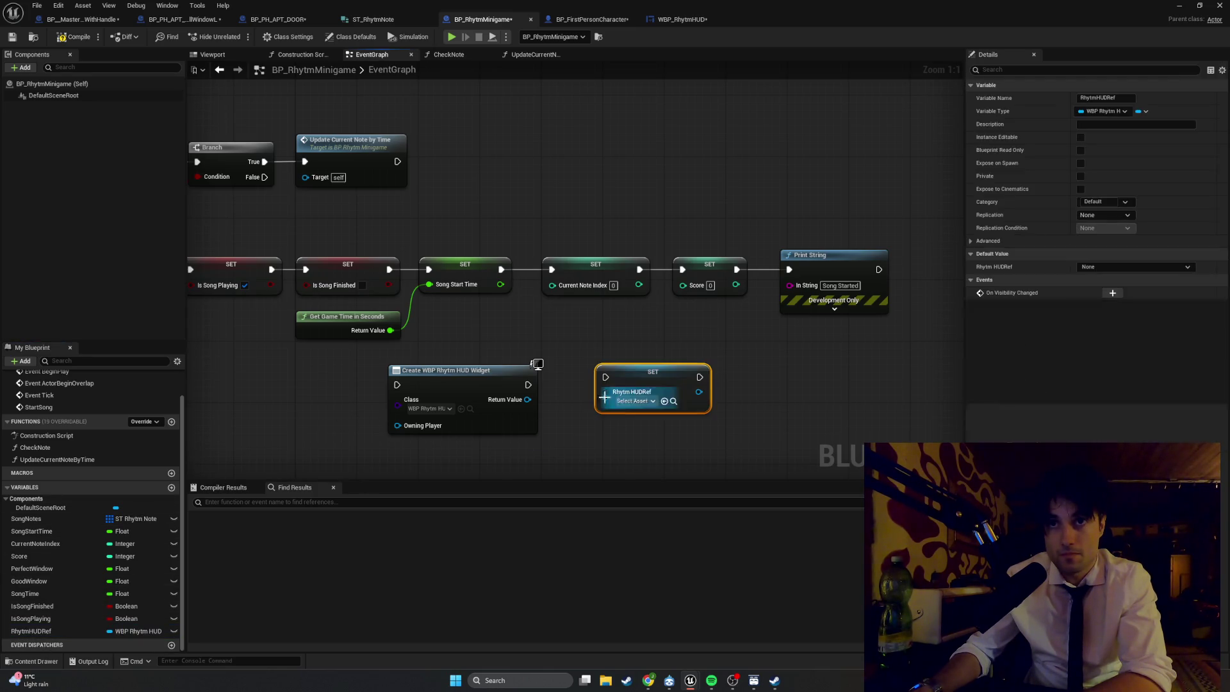
mouse_move(528, 384)
left_mouse_down()
mouse_move(605, 379)
mouse_move(562, 383)
mouse_move(567, 399)
left_mouse_up()
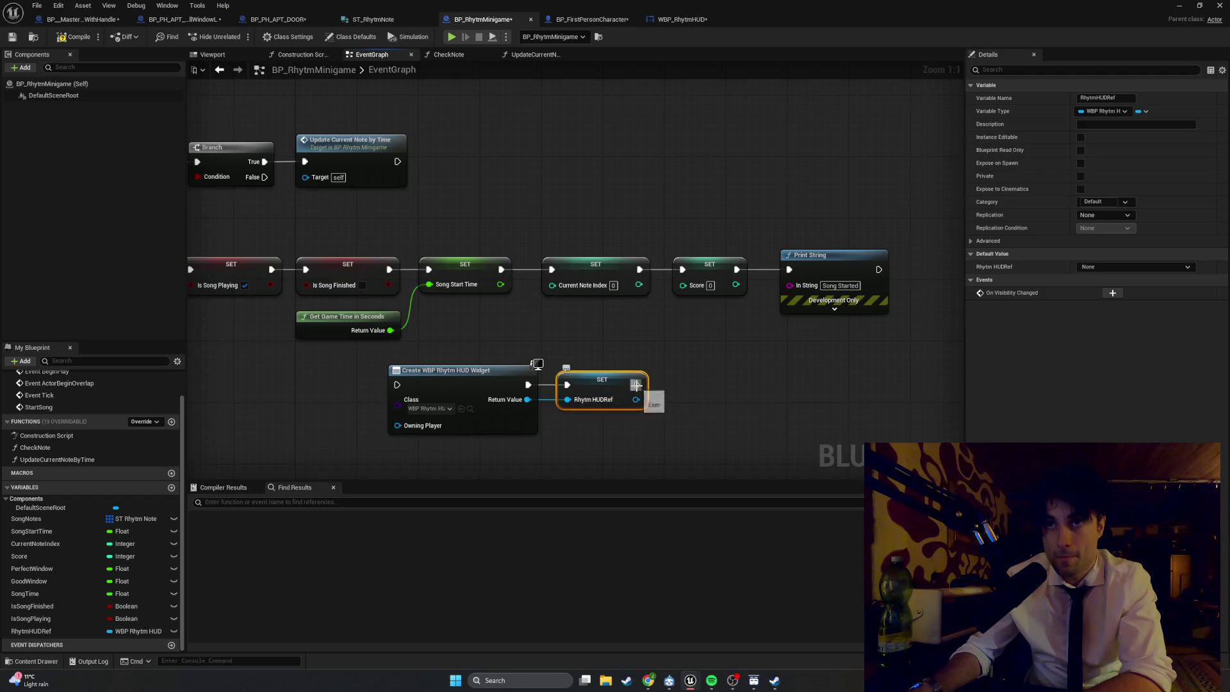
- Add an Add to Viewport node after the setter, targeting the stored RhythmHUDRef
left_click_drag(635, 385, 691, 387)
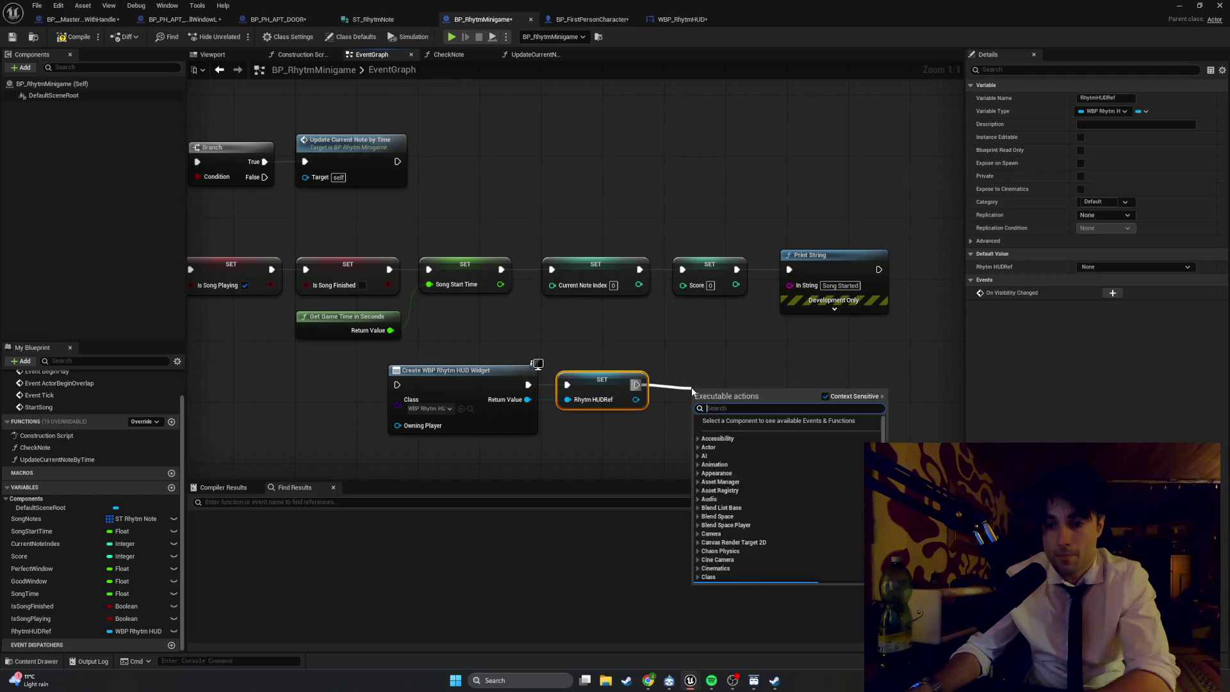
type("add to view")
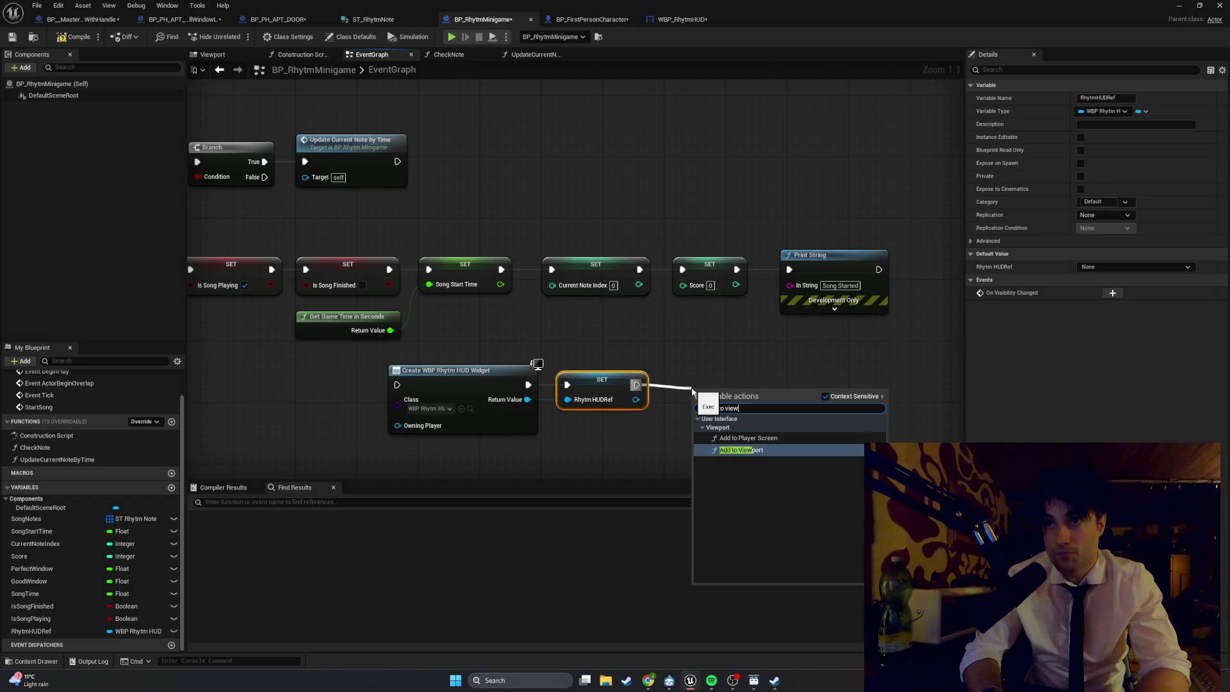
key("Return")
left_click_drag(704, 387, 681, 364)
left_click_drag(635, 399, 674, 400)
left_click(709, 417)
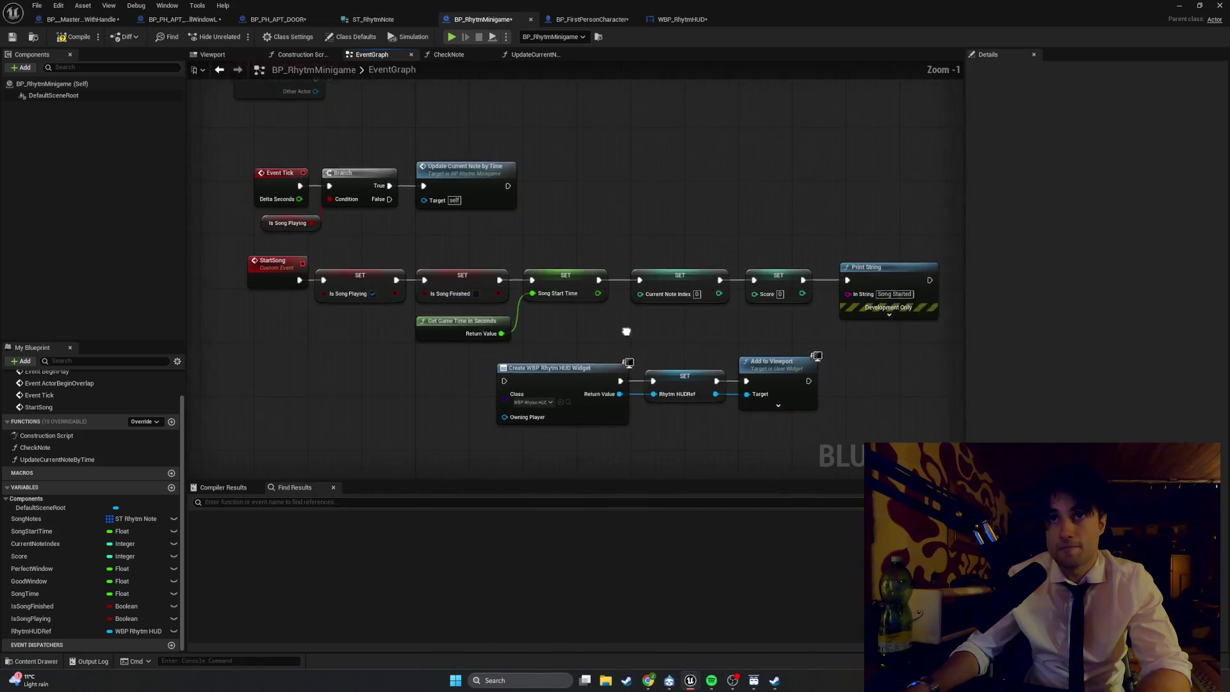
- Spread the StartSong nodes apart and move the widget nodes up into the chain
scroll(651, 343, "down", 1)
mouse_move(795, 346)
left_mouse_down()
mouse_move(490, 276)
mouse_move(385, 292)
mouse_move(402, 340)
left_mouse_up()
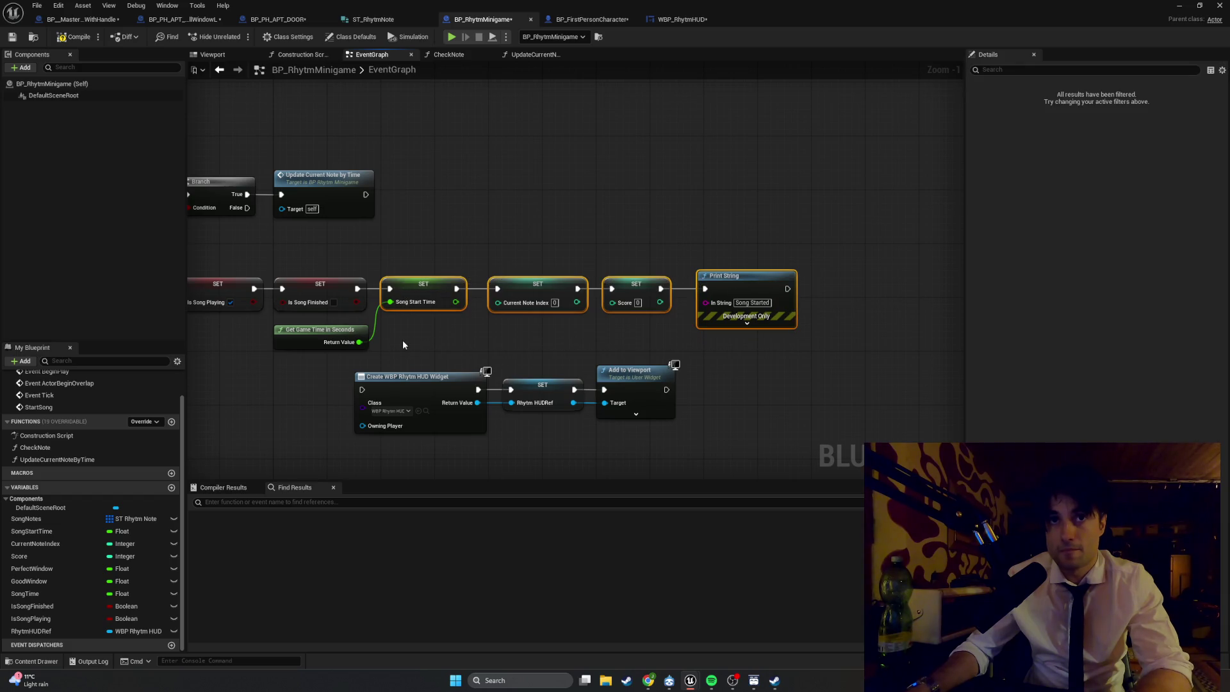
left_click(349, 336, "ctrl")
left_click_drag(452, 298, 734, 290)
left_click_drag(691, 462, 395, 379)
mouse_move(599, 379)
left_mouse_down()
mouse_move(598, 342)
mouse_move(630, 274)
mouse_move(649, 278)
mouse_move(638, 277)
left_mouse_up()
mouse_move(839, 328)
left_mouse_down()
mouse_move(787, 298)
mouse_move(580, 297)
mouse_move(613, 268)
left_mouse_up()
left_click(401, 326, "ctrl")
left_click(519, 313)
left_click_drag(519, 313, 518, 327)
left_click_drag(378, 329, 621, 337)
- Wire SET Is Song Finished into Create Widget and Add to Viewport into SET Song Start Time
left_click(398, 292)
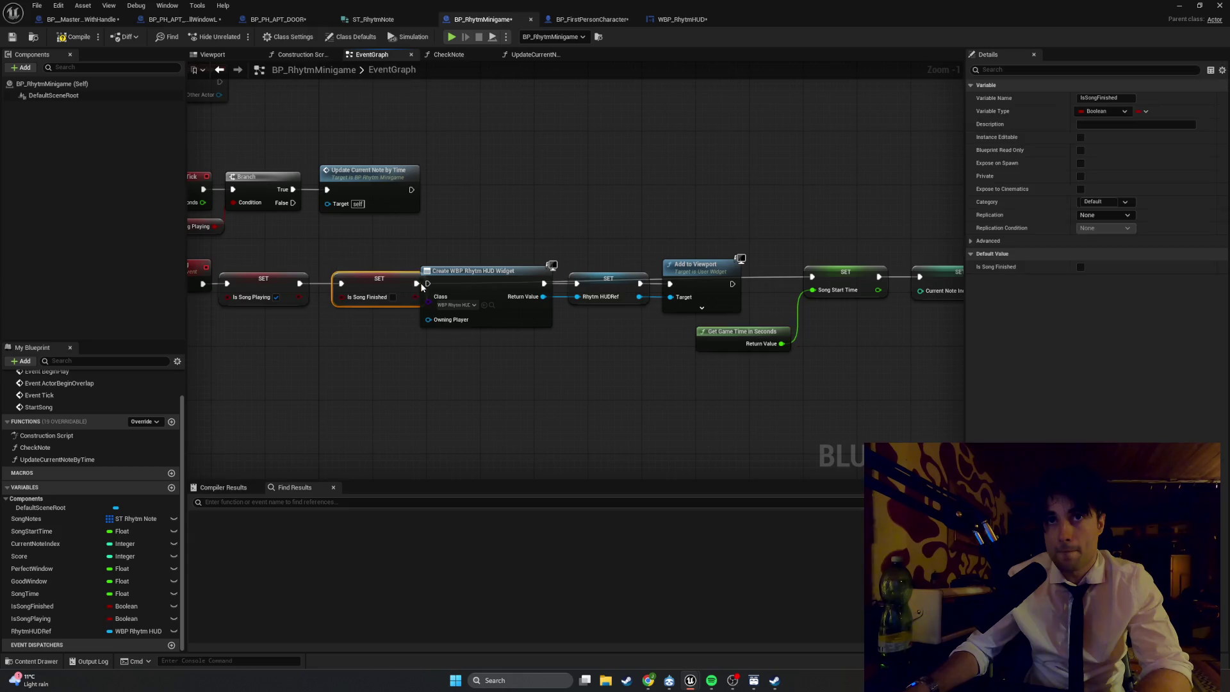
left_click_drag(406, 286, 427, 283)
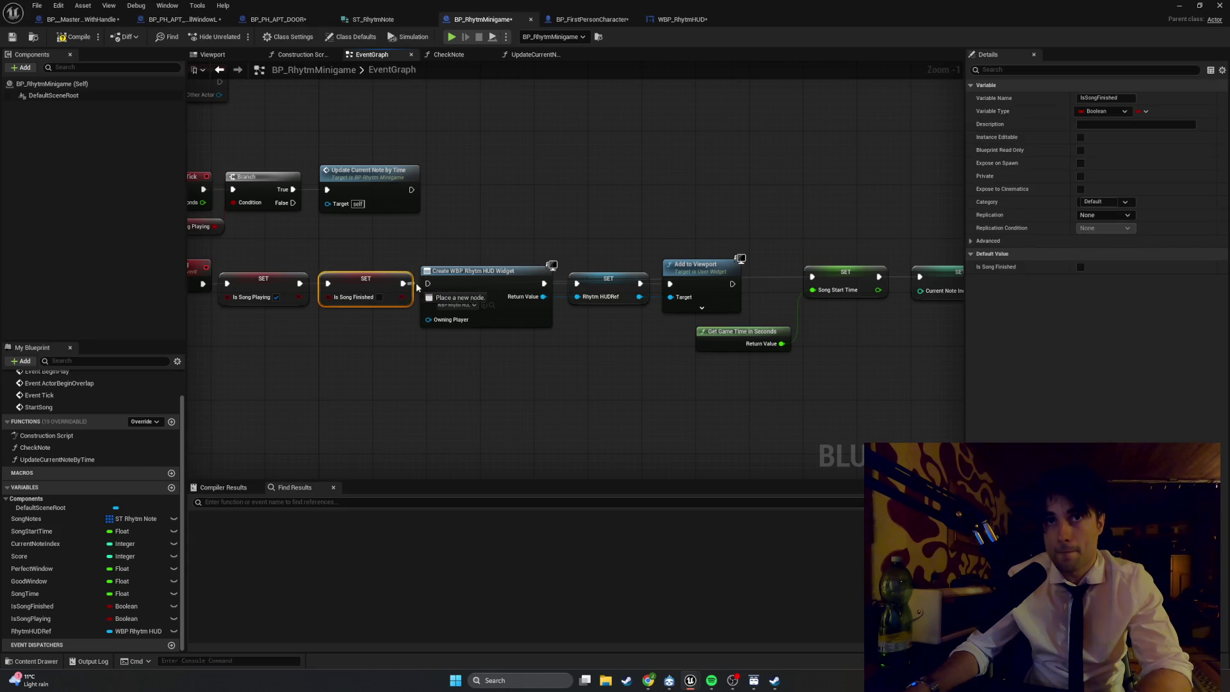
left_click_drag(731, 284, 814, 281)
- Tidy spacing of Current Note Index, Score, Print String and Get Game Time in Seconds nodes
left_click_drag(810, 357, 705, 341)
mouse_move(874, 346)
left_mouse_down()
mouse_move(679, 282)
mouse_move(442, 282)
mouse_move(463, 294)
mouse_move(428, 295)
left_mouse_up()
left_click(468, 375)
left_click_drag(772, 288, 752, 289)
left_click(753, 341)
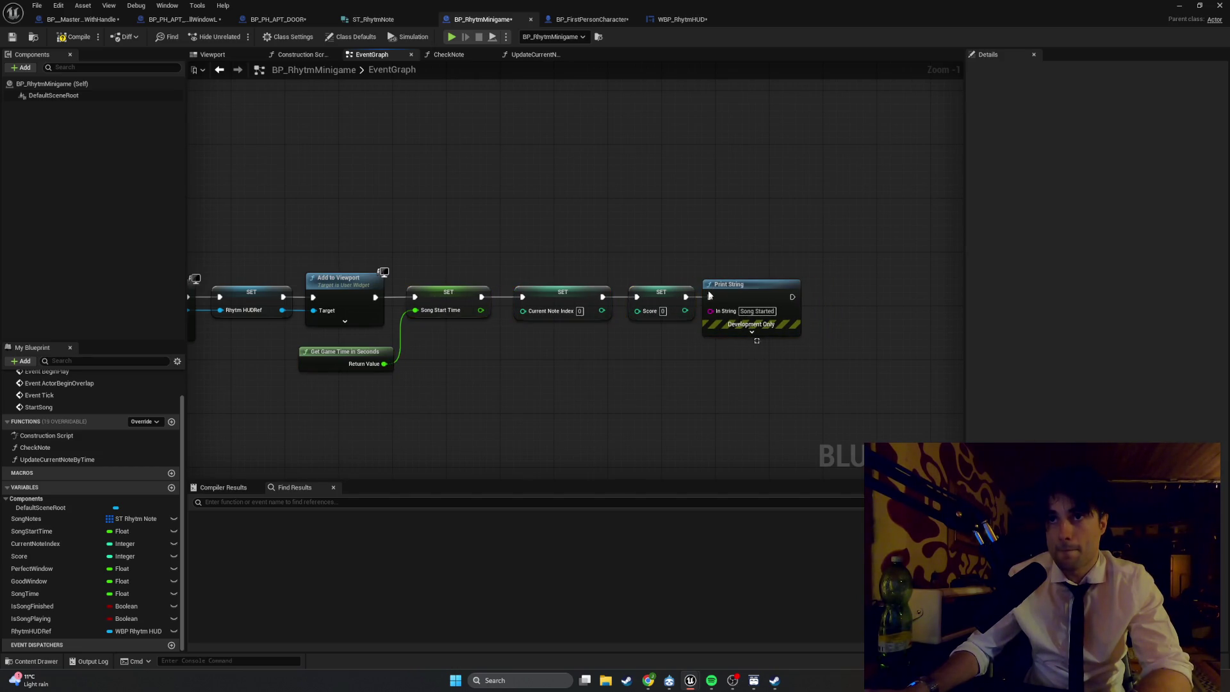
left_click_drag(804, 342, 640, 288)
left_click_drag(737, 284, 729, 283)
mouse_move(761, 367)
left_mouse_down()
mouse_move(528, 284)
mouse_move(543, 299)
left_mouse_up()
left_click(502, 365)
mouse_move(757, 375)
left_mouse_down()
mouse_move(811, 372)
mouse_move(458, 272)
mouse_move(480, 291)
left_mouse_up()
left_click(515, 363)
mouse_move(424, 356)
left_mouse_down()
mouse_move(403, 350)
mouse_move(418, 343)
left_mouse_up()
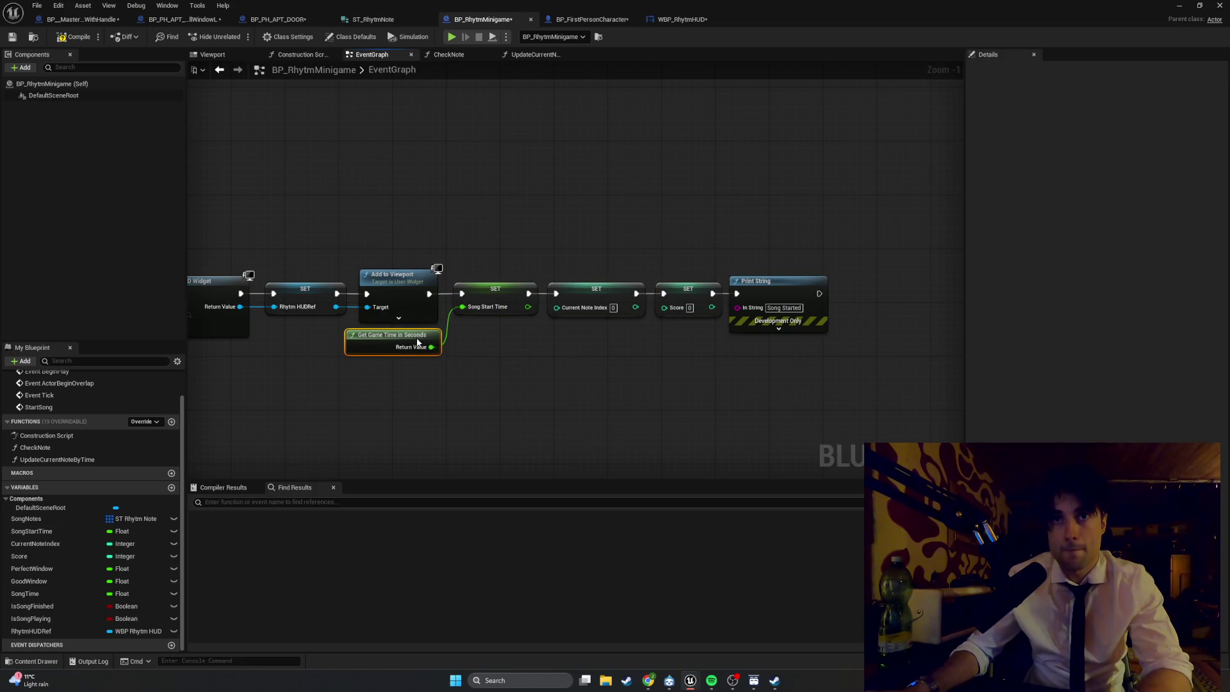
left_click(518, 361)
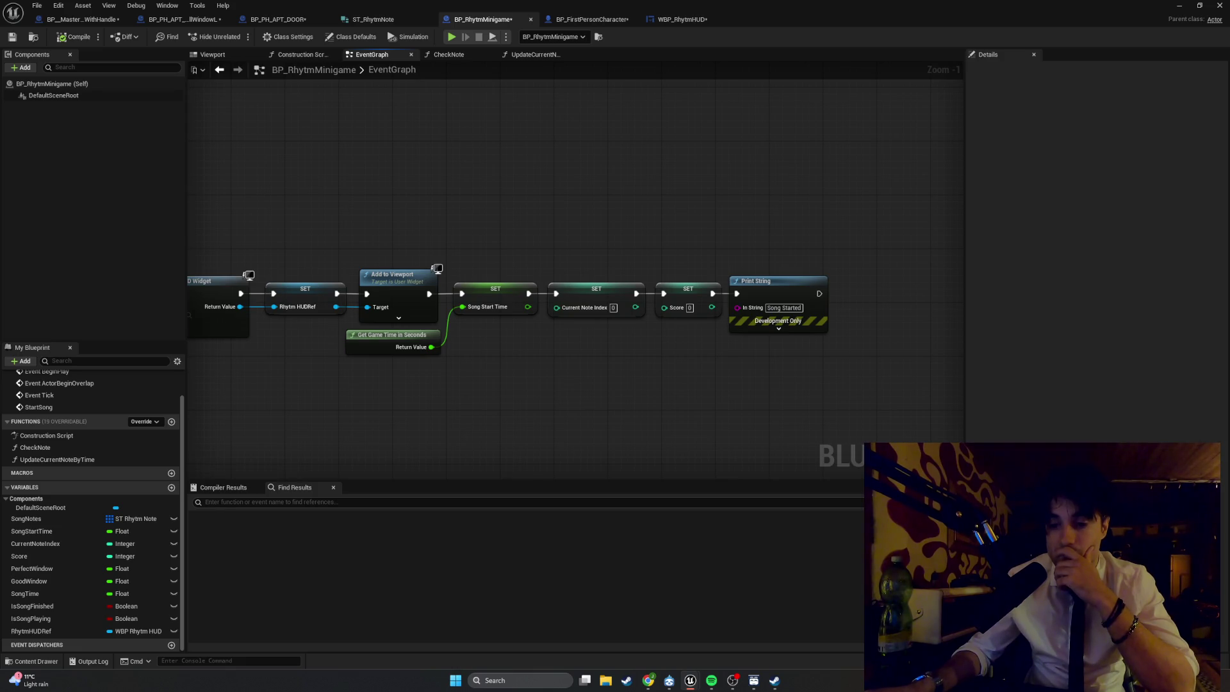
- Capture a screenshot of the event graph showing the Create WBP Rhythm HUD Widget chain
mouse_move(484, 458)
left_mouse_down()
mouse_move(697, 398)
mouse_move(589, 415)
mouse_move(795, 404)
left_mouse_up()
key("super")
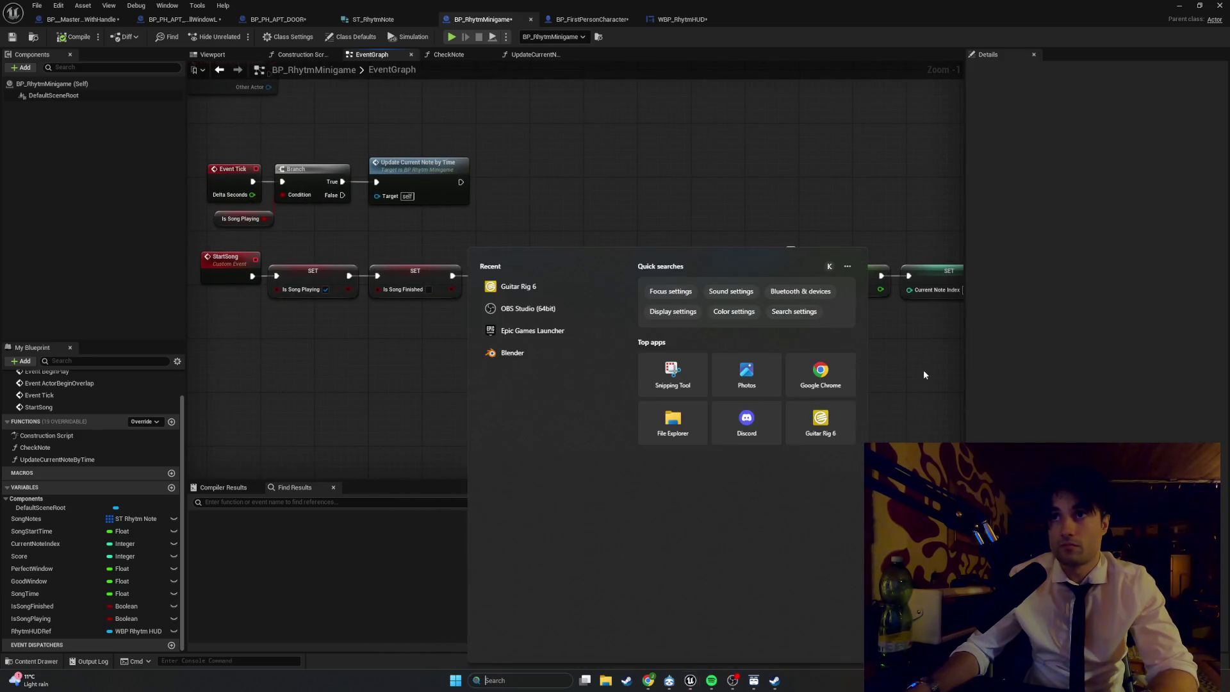
left_click(923, 370)
key("super+shift+s")
mouse_move(955, 388)
left_mouse_down()
mouse_move(472, 241)
mouse_move(198, 214)
mouse_move(174, 155)
left_mouse_up()
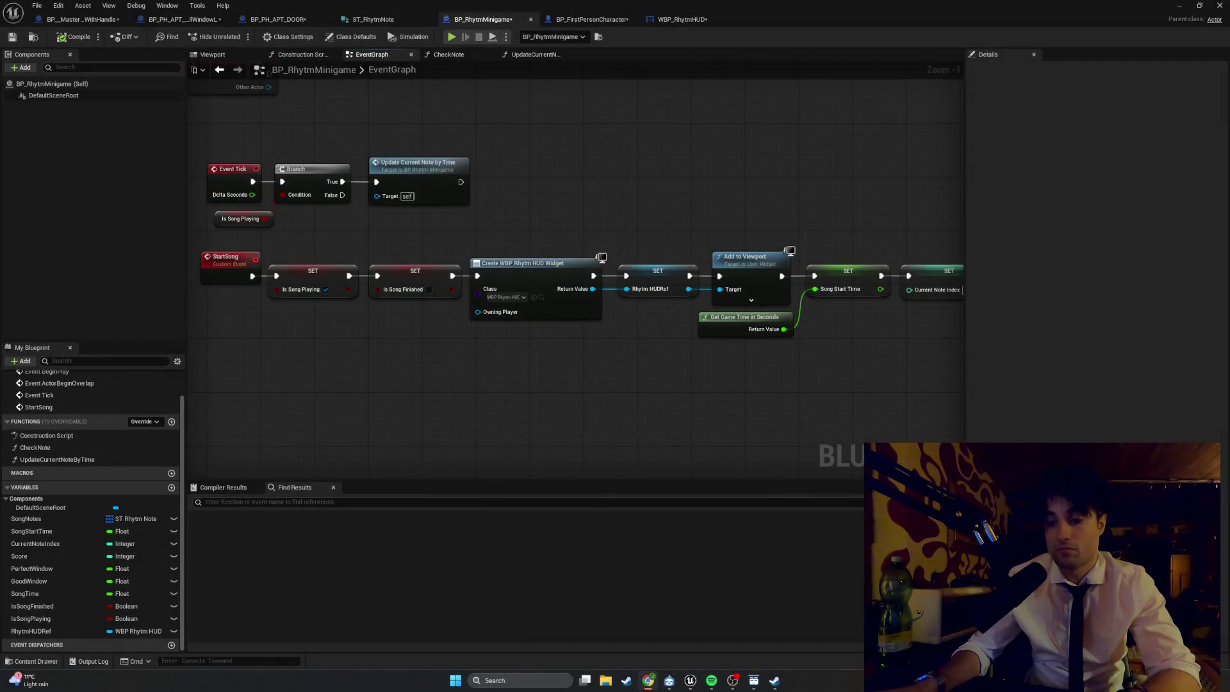
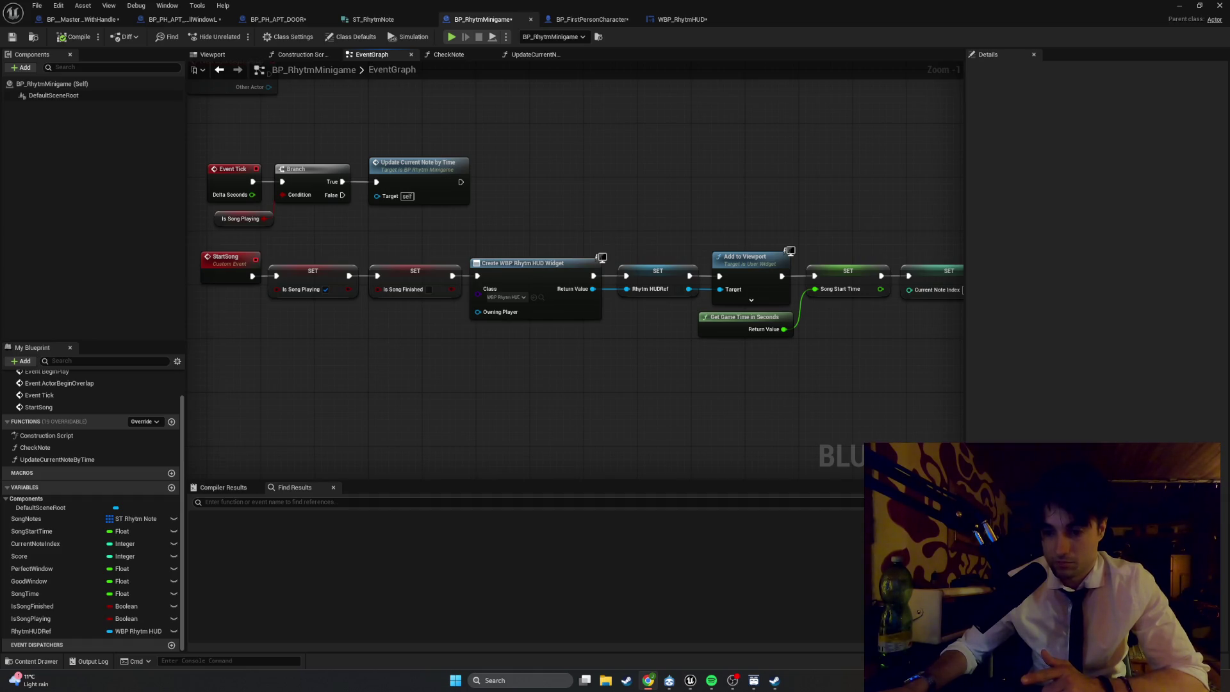
- Play-test the level, then stop and return to the BP_RhytmMinigame blueprint editor
left_click(1179, 7)
left_click(238, 37)
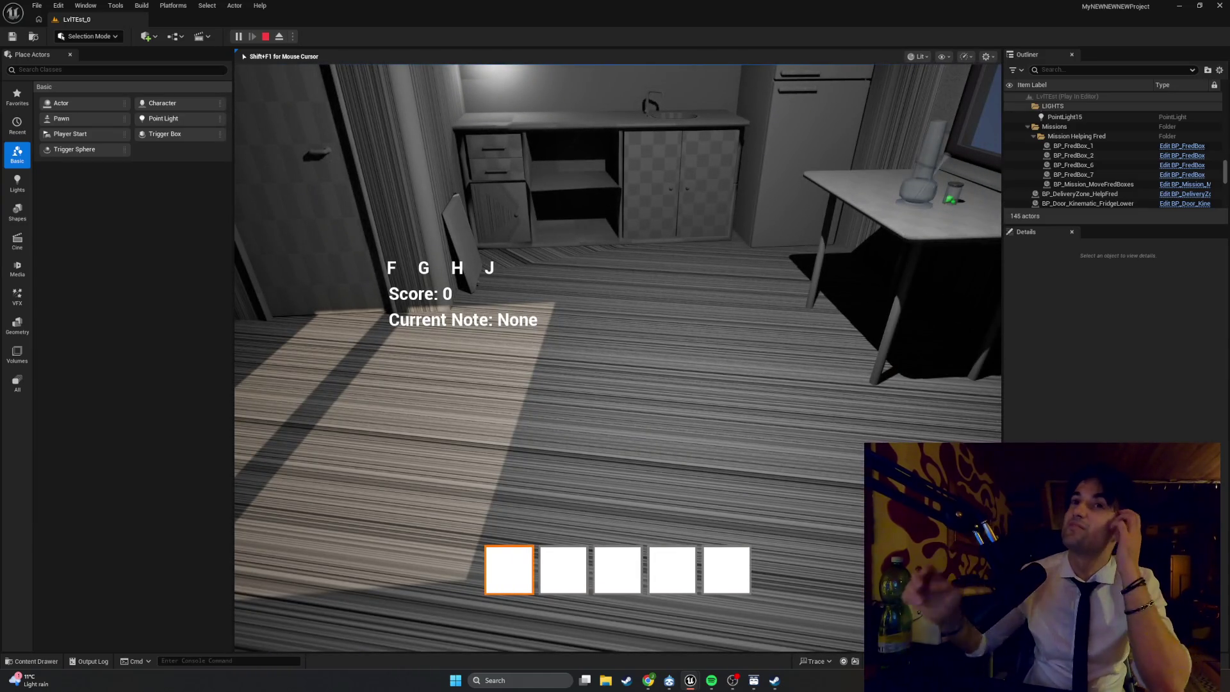
key("Escape")
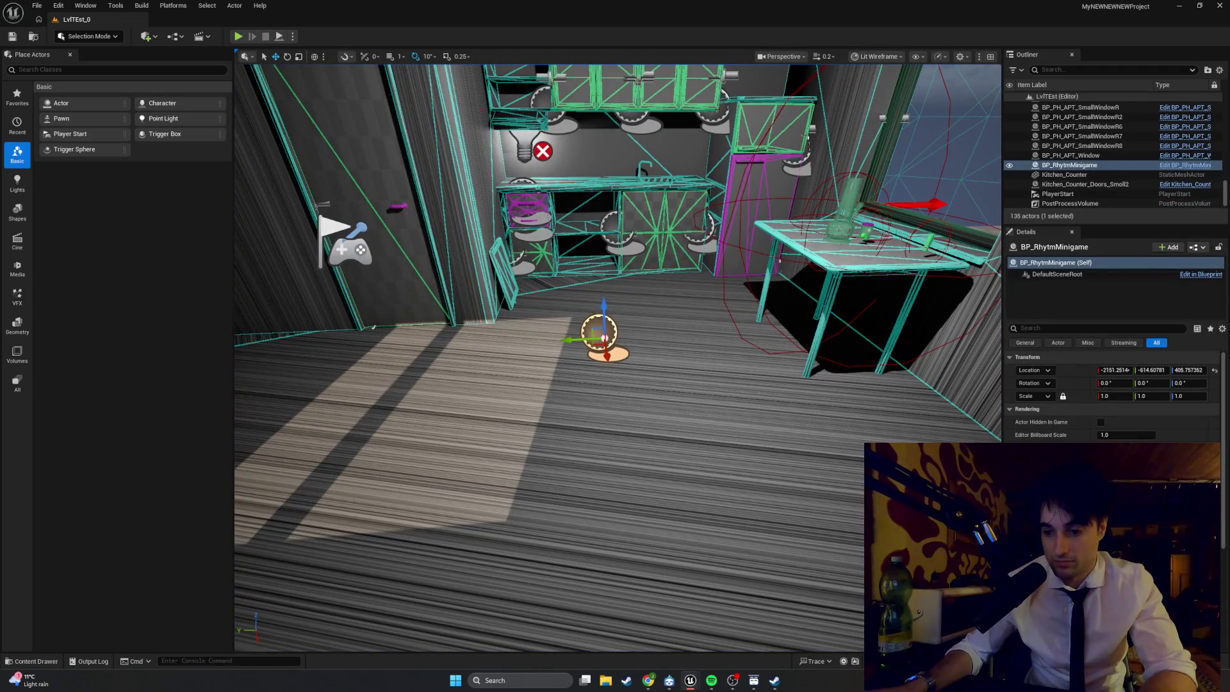
key("alt+Tab")
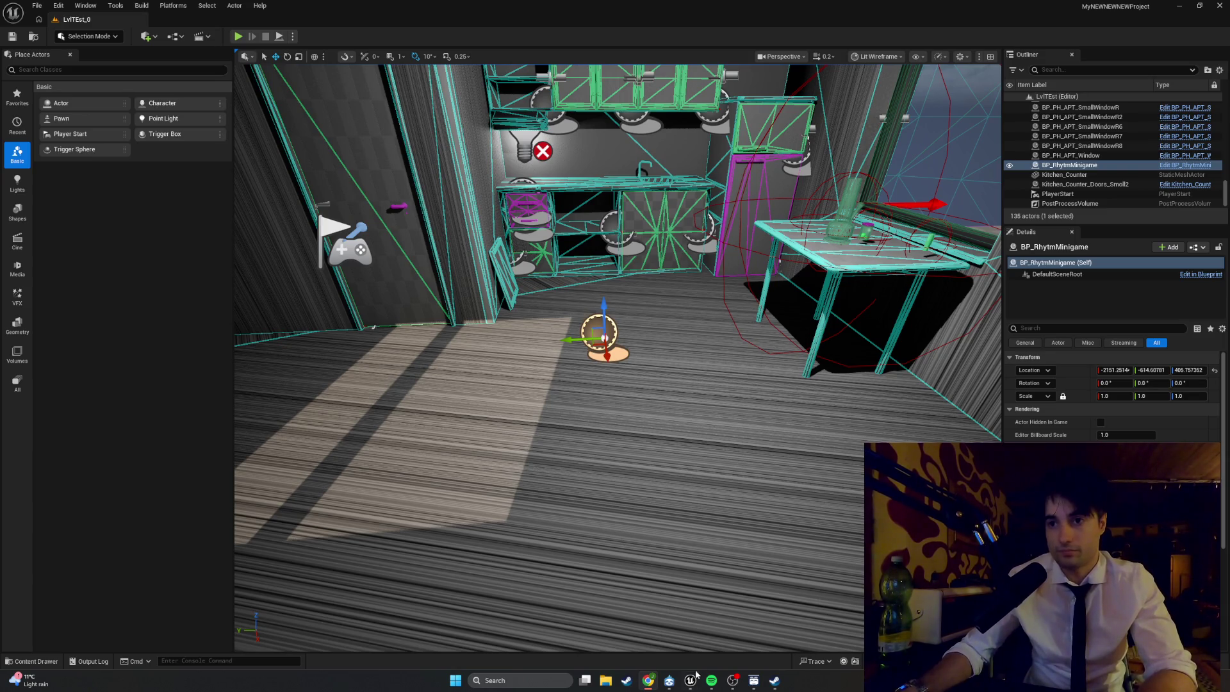
mouse_move(696, 674)
left_click(723, 650)
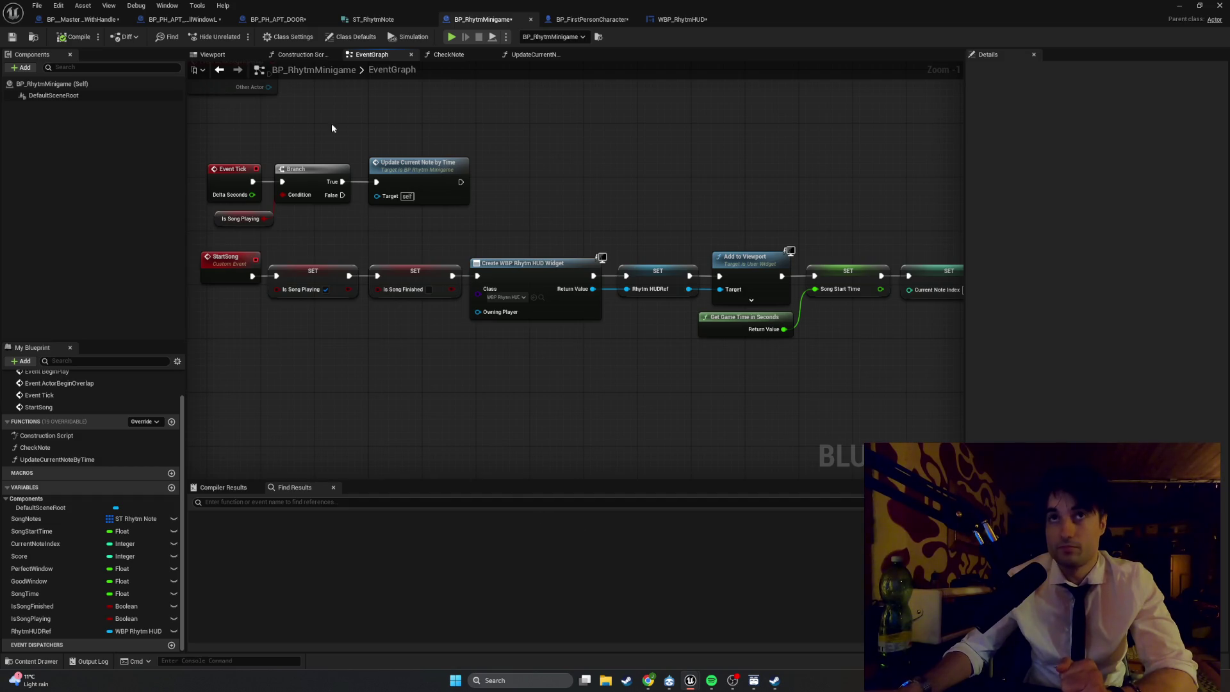
- In WBP_RhytmHUD's graph, create a new function named UpdateScoreText
left_click(682, 20)
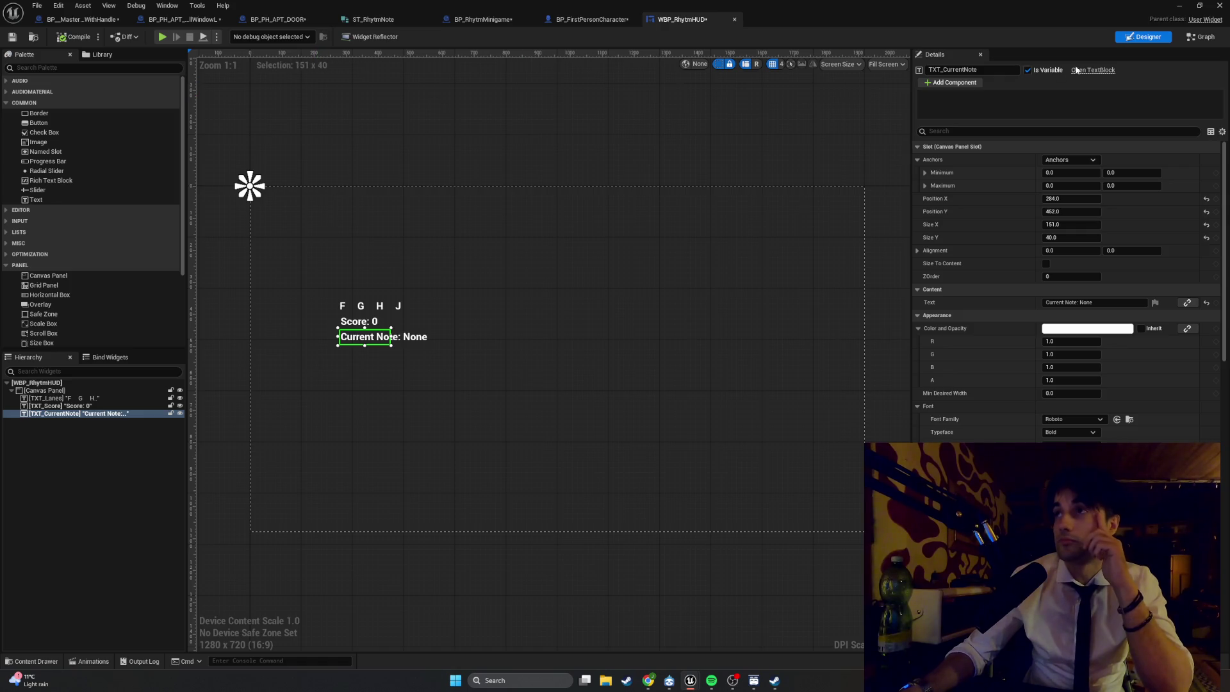
left_click(1204, 37)
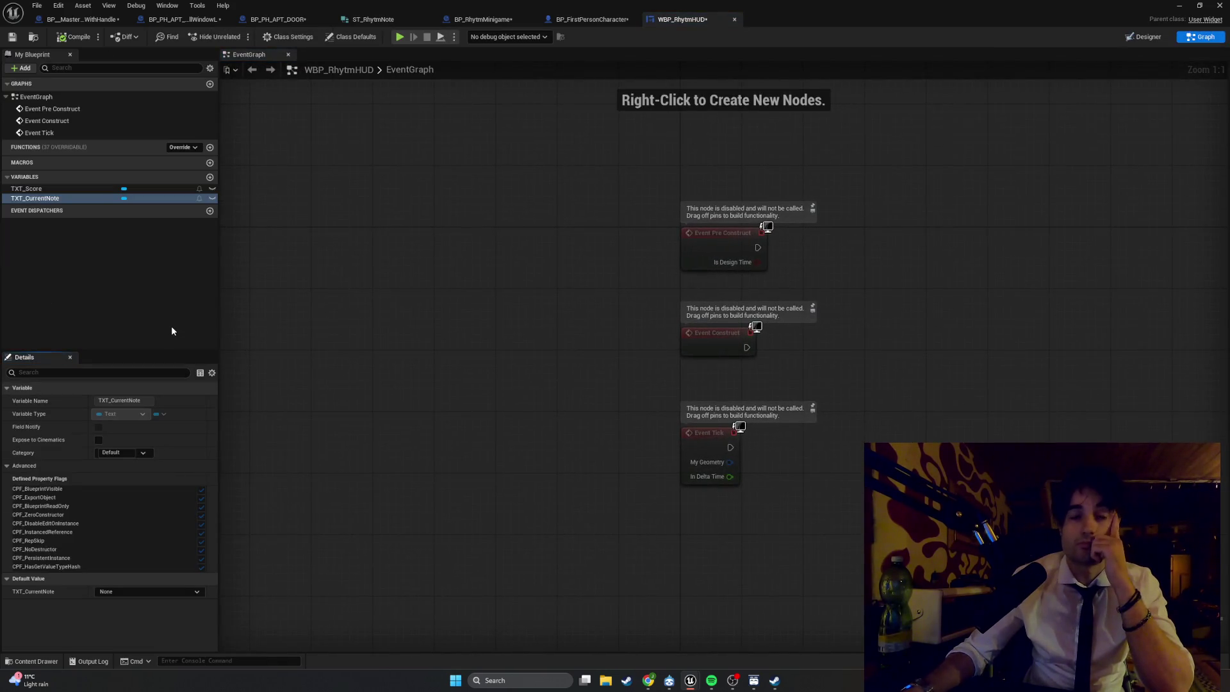
left_click(209, 147)
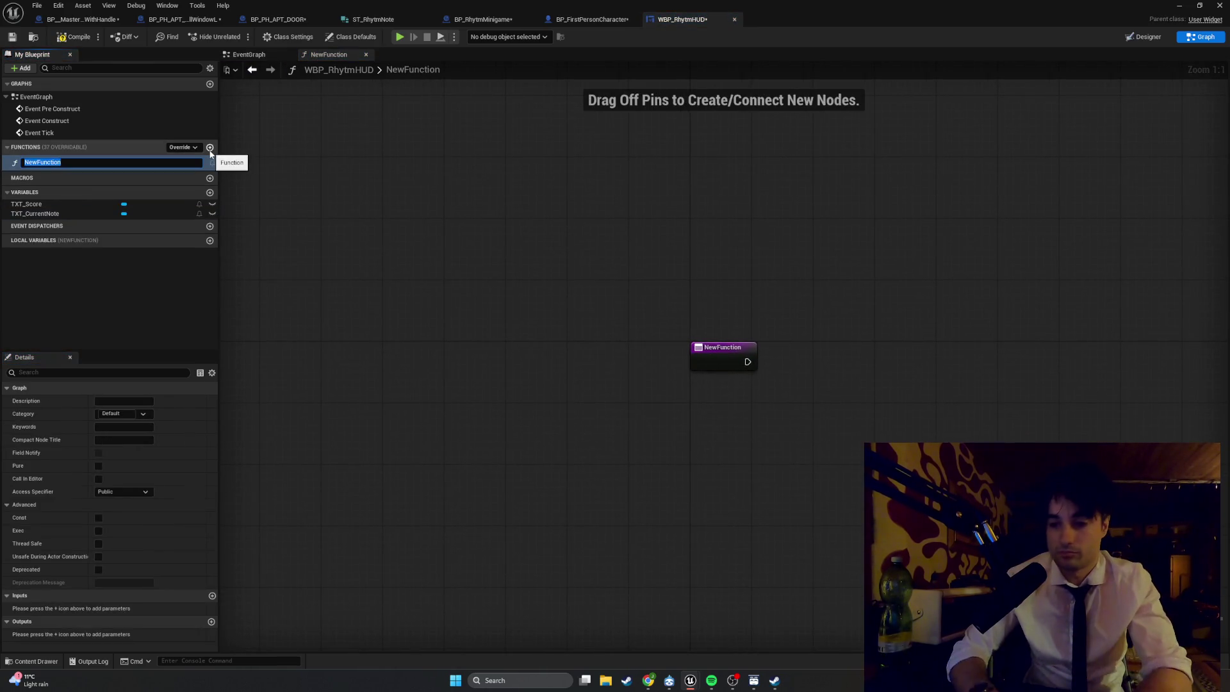
type("UpdateScoreText")
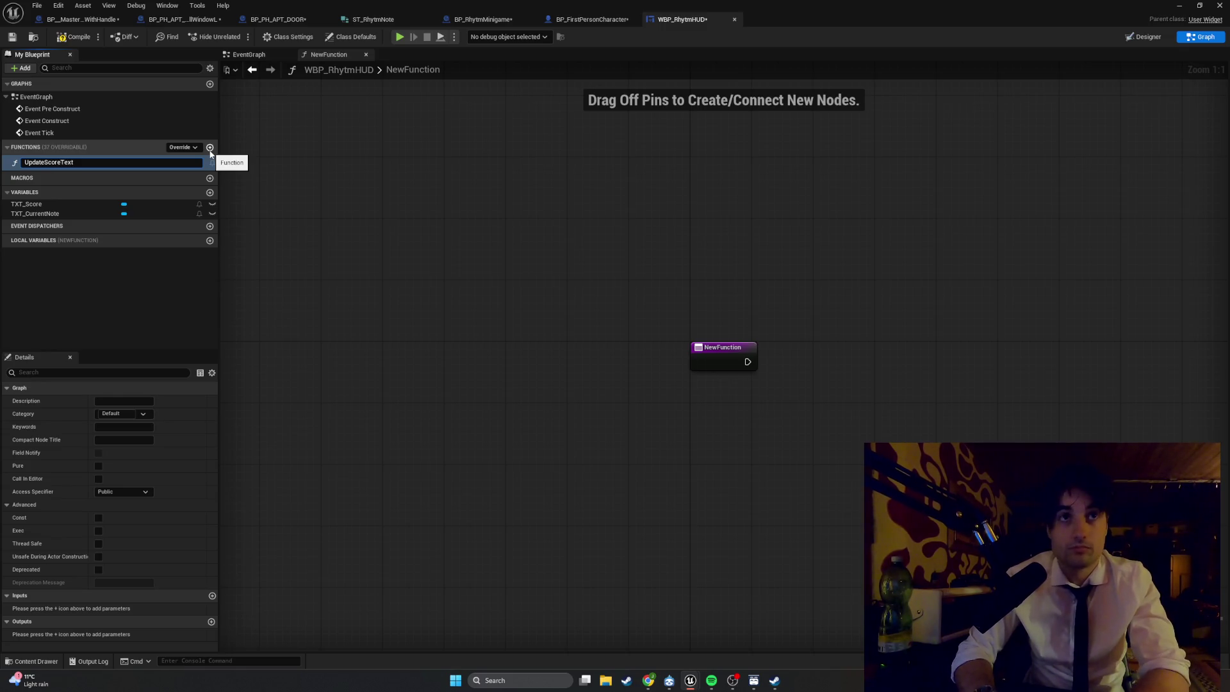
key("Return")
left_click_drag(432, 305, 296, 317)
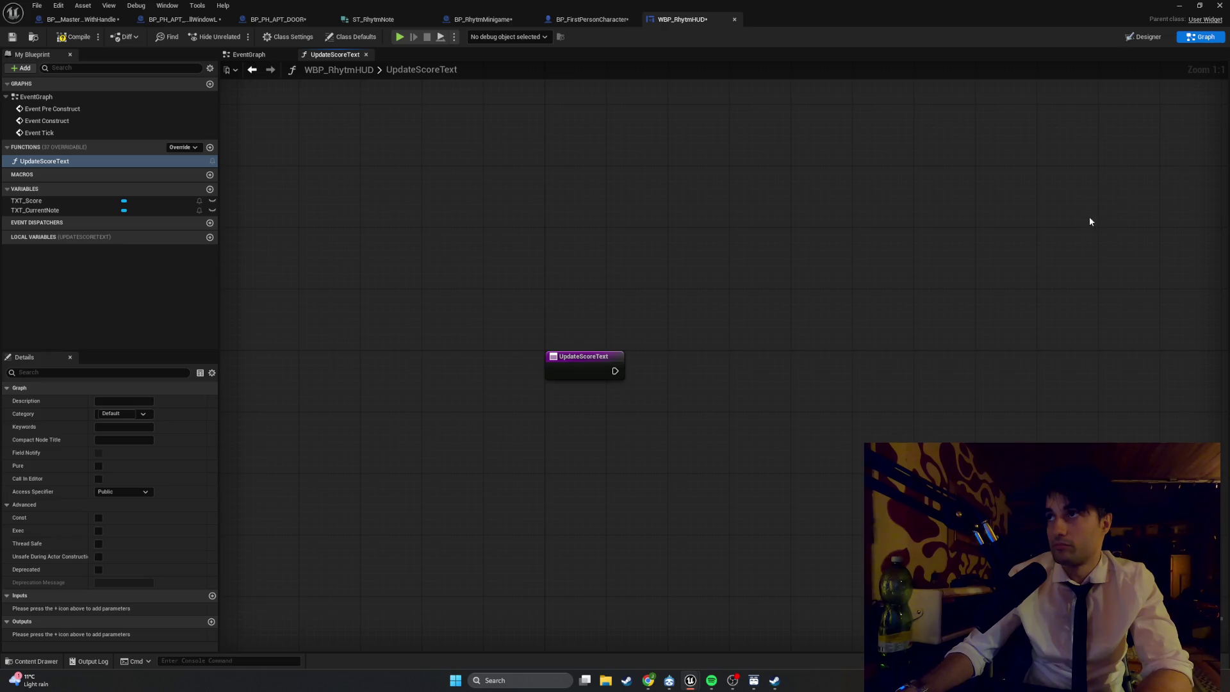
left_click(50, 164)
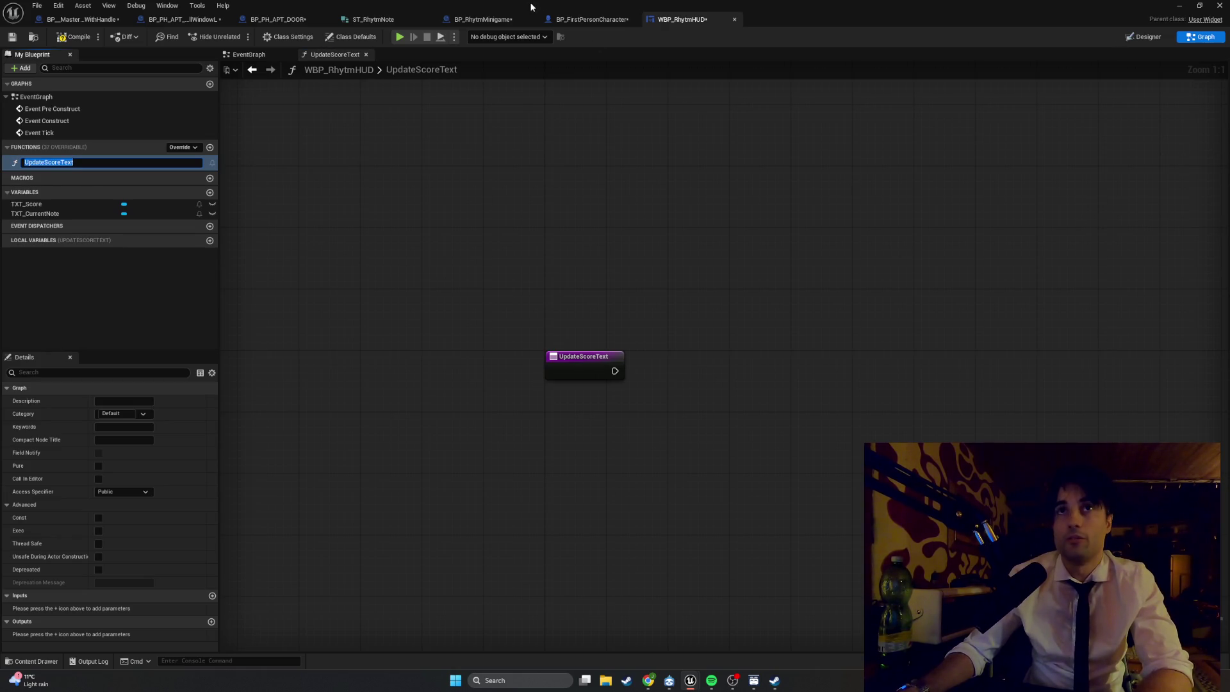
left_click(581, 20)
left_click(679, 20)
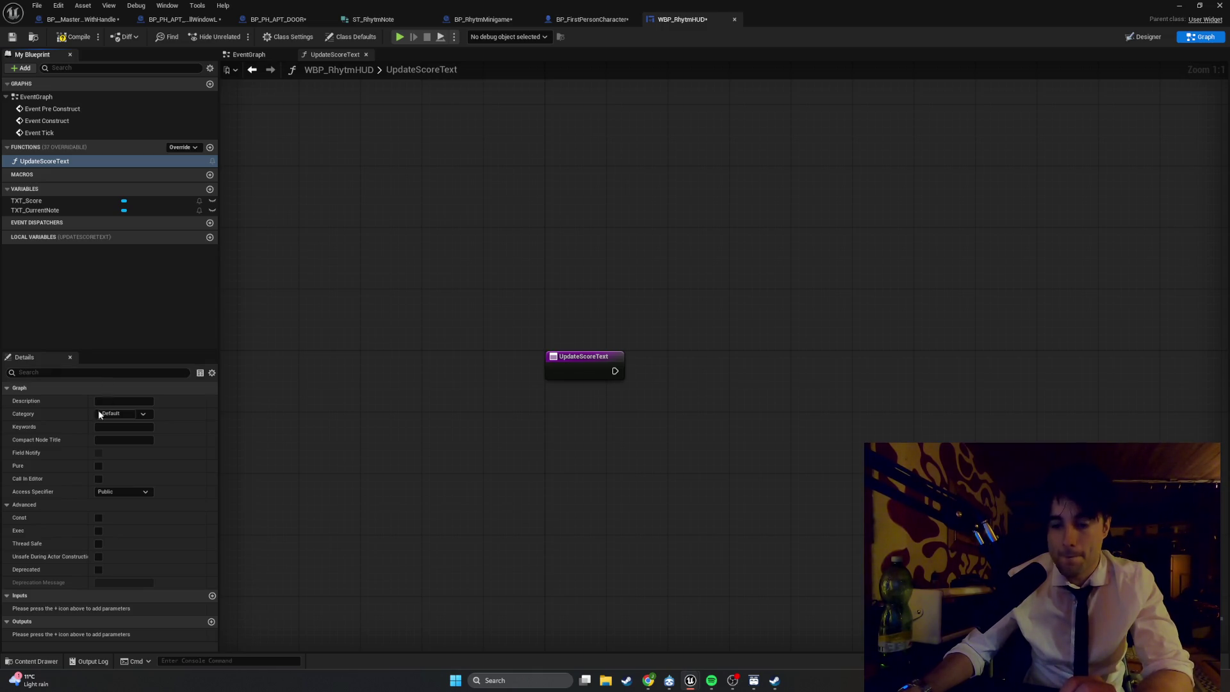
- Add an Integer input named NewScore to the UpdateScoreText function
left_click(212, 596)
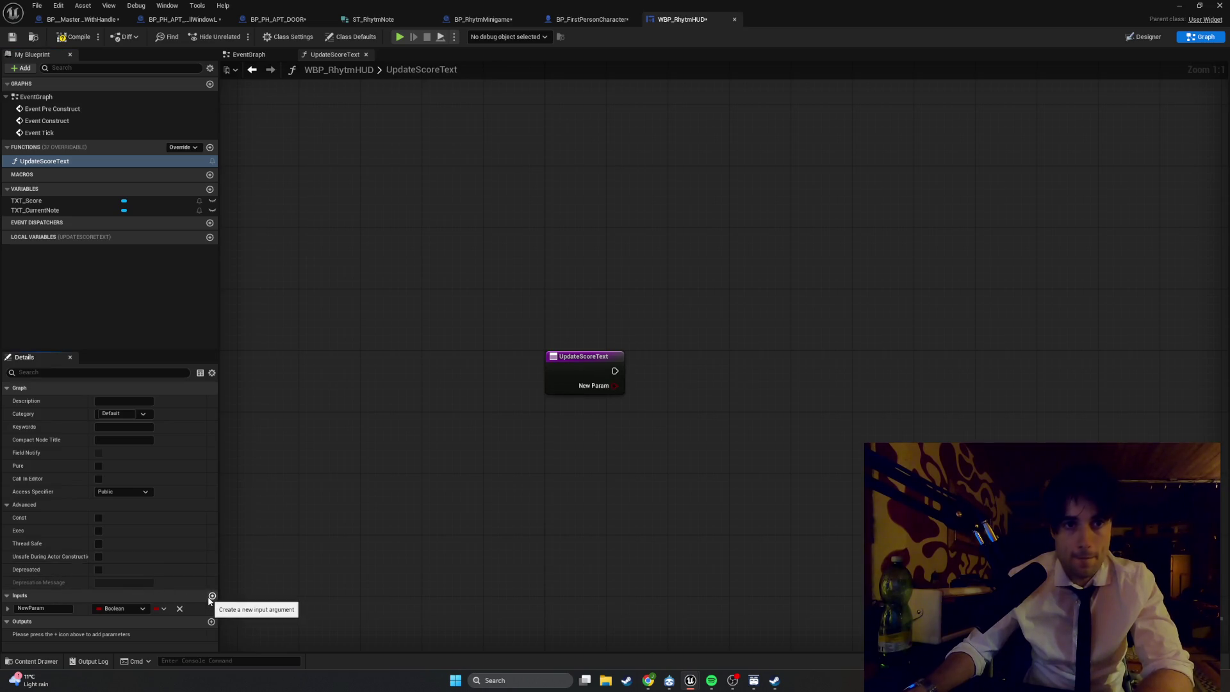
left_click(31, 608)
type("Nex")
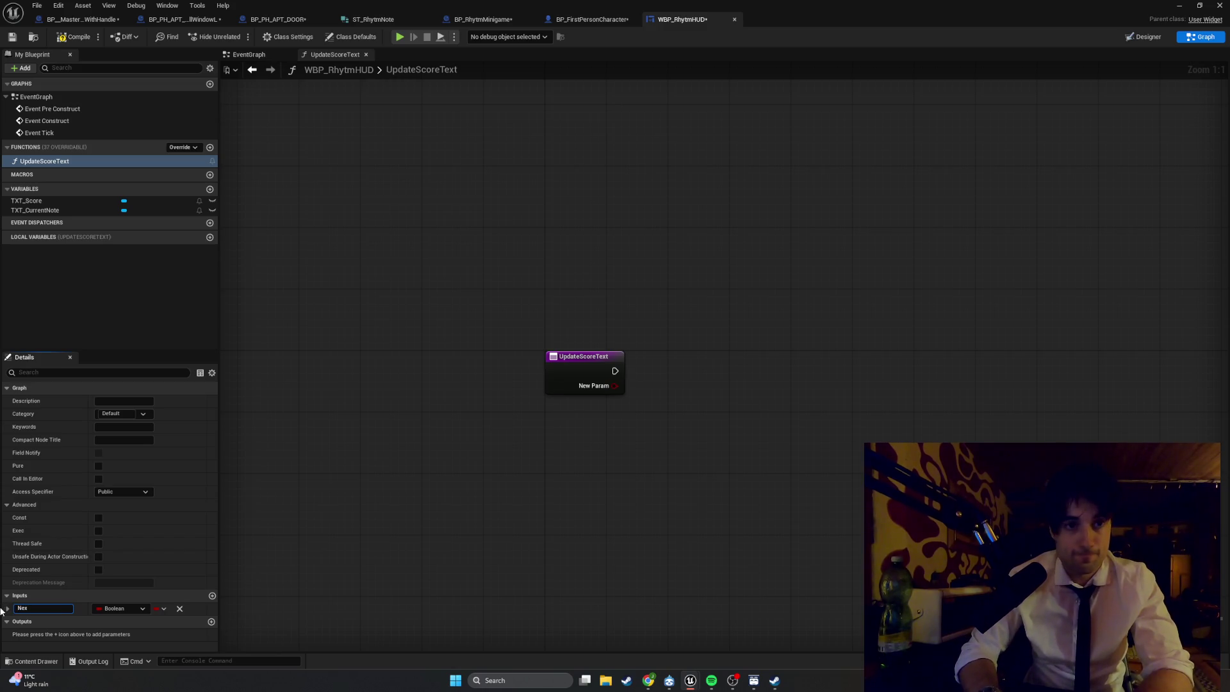
type("re")
key("Return")
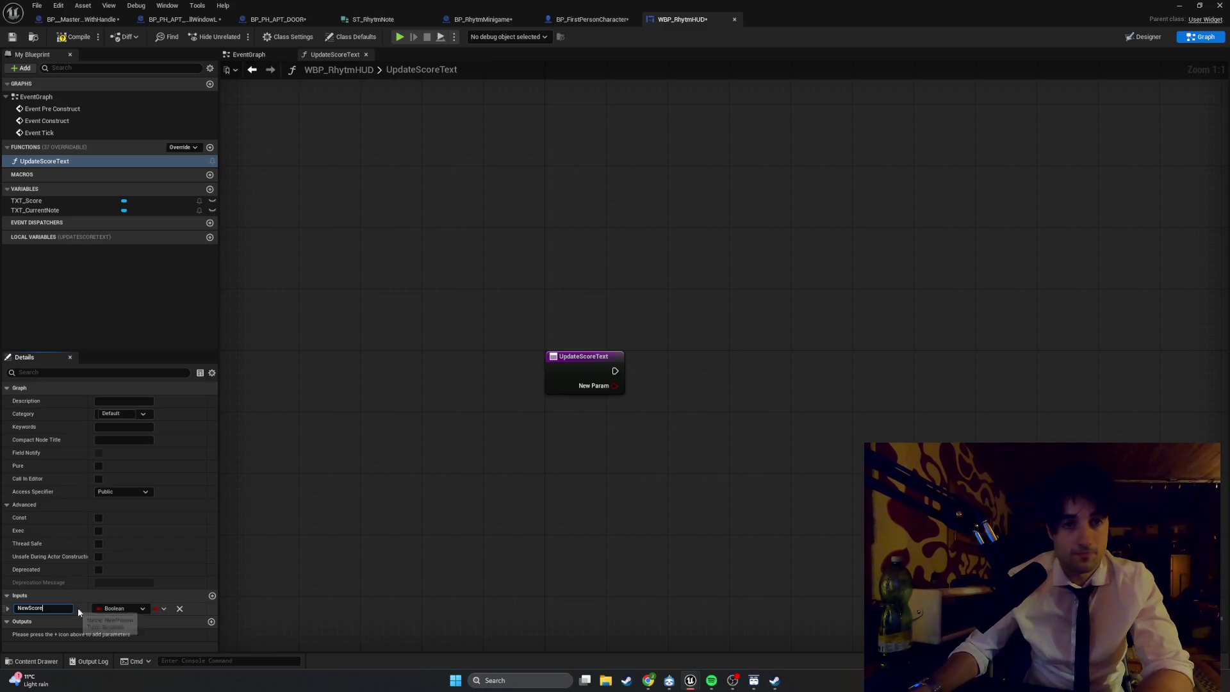
left_click(138, 605)
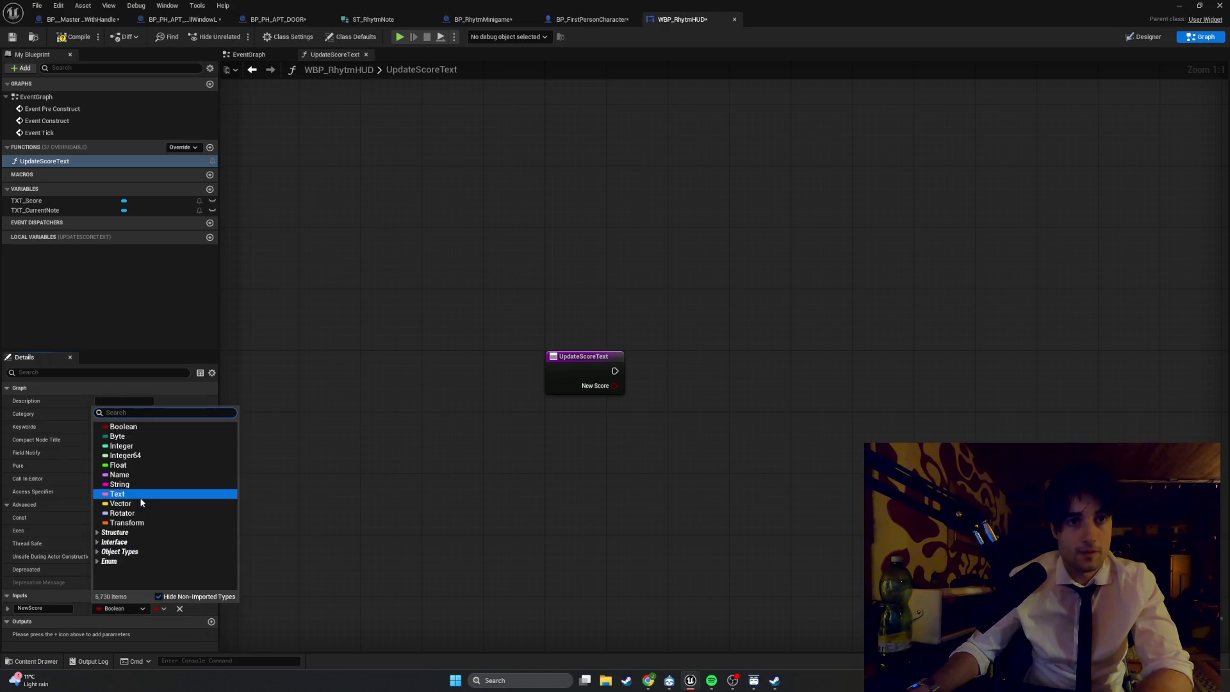
left_click(141, 445)
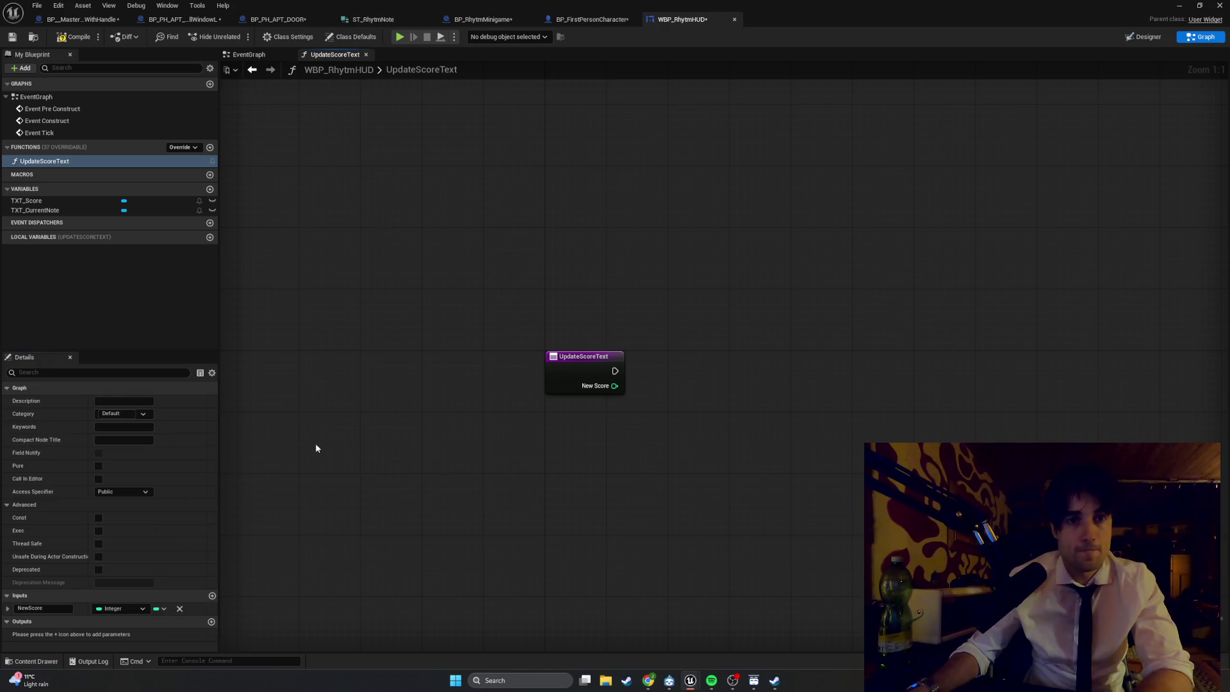
mouse_move(323, 226)
left_mouse_down()
mouse_move(236, 226)
mouse_move(269, 256)
left_mouse_up()
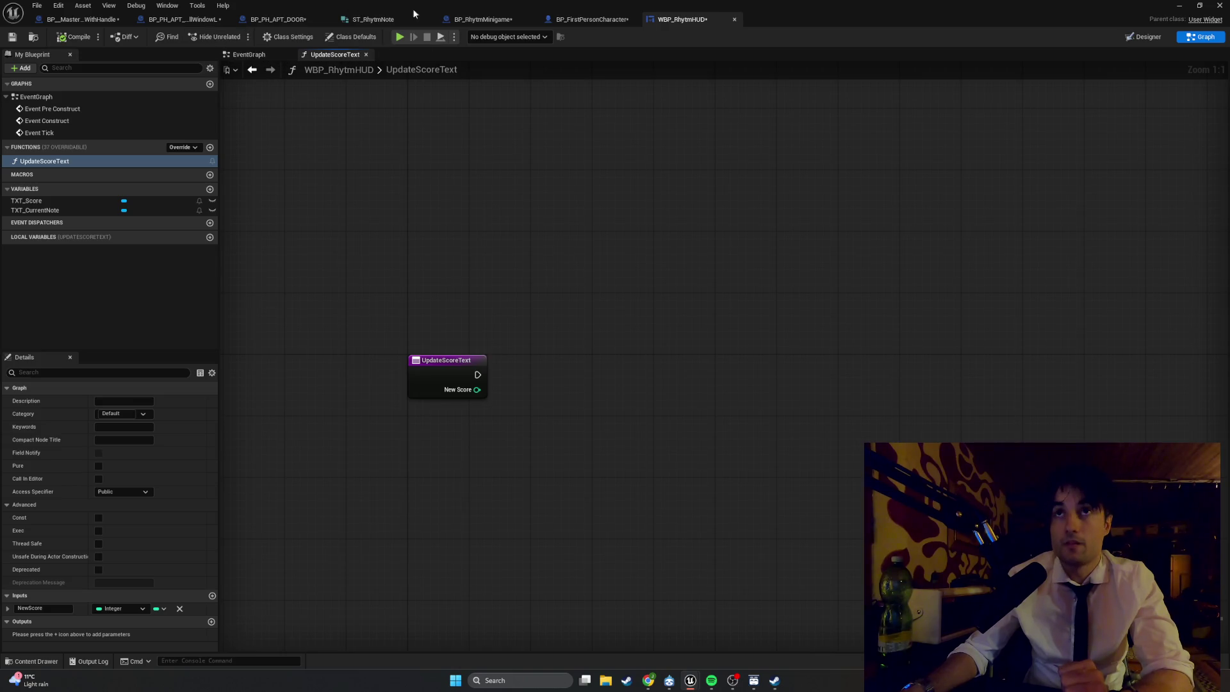
left_click(1143, 37)
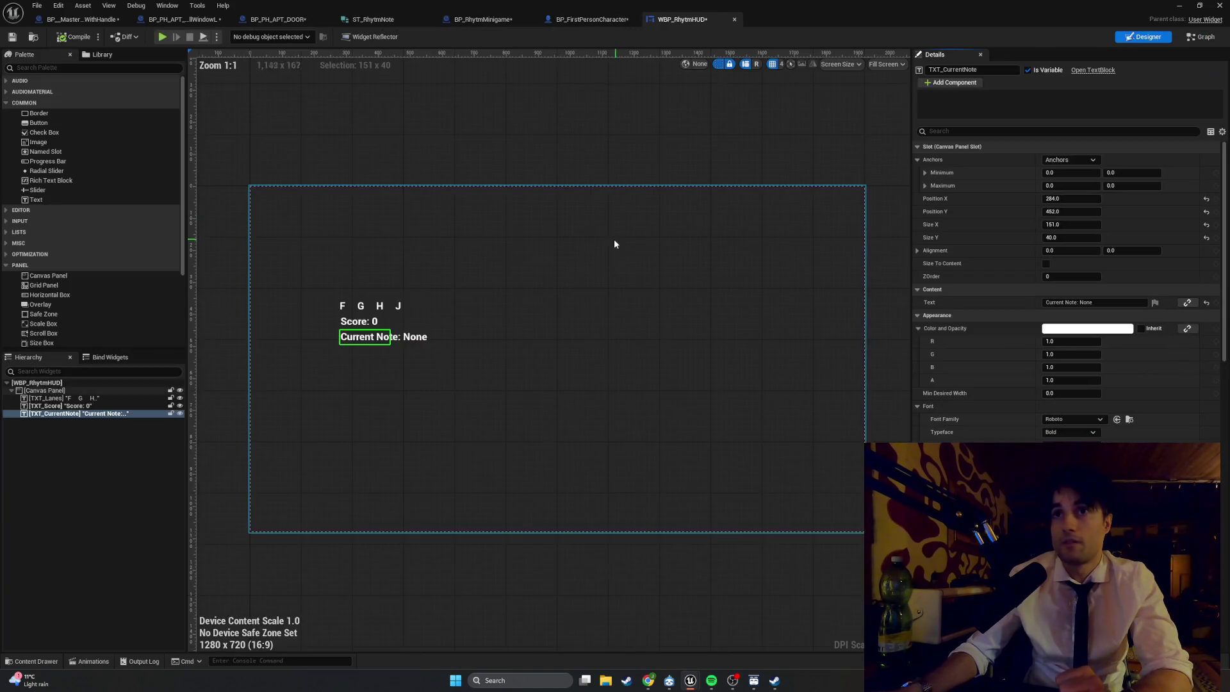
- Select the Score text element and filter its properties by 'set', then clear the filter
left_click(363, 322)
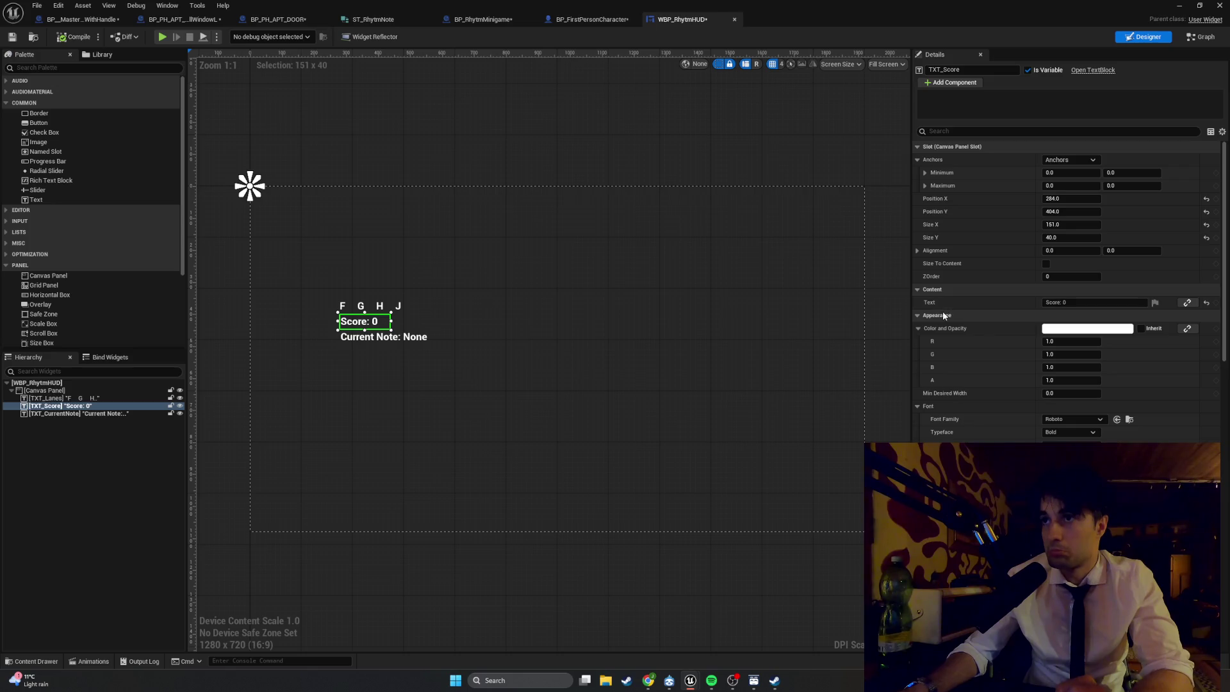
left_click(971, 132)
type("set te")
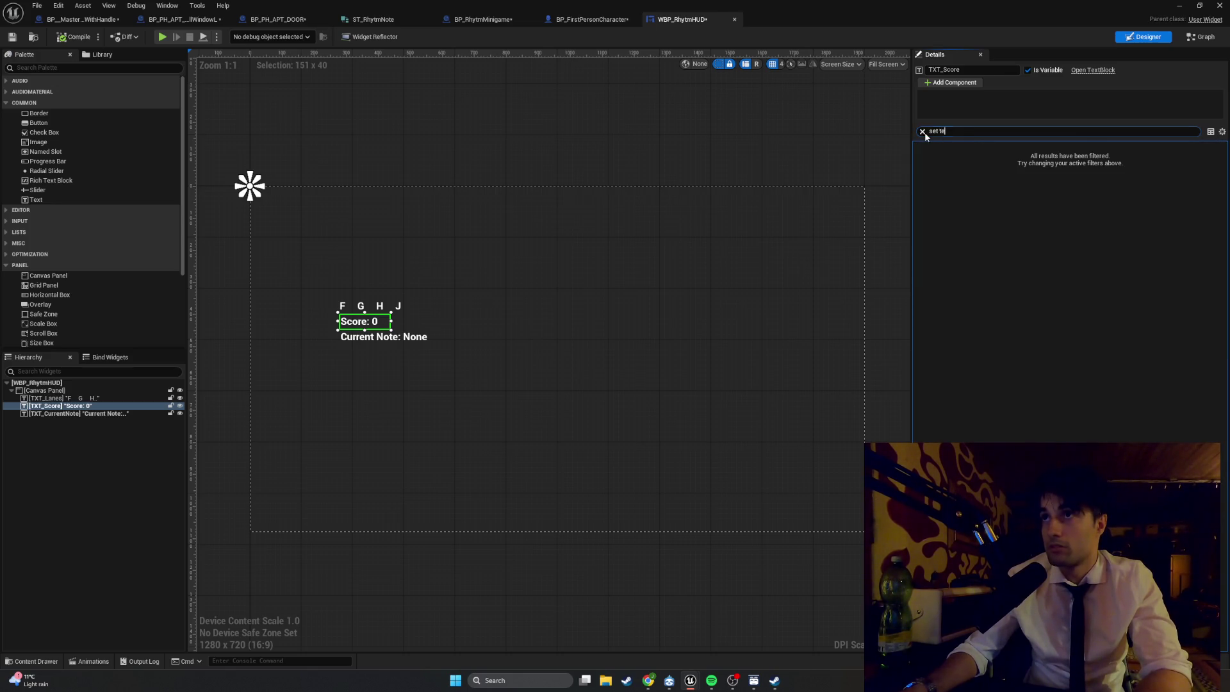
left_click(922, 131)
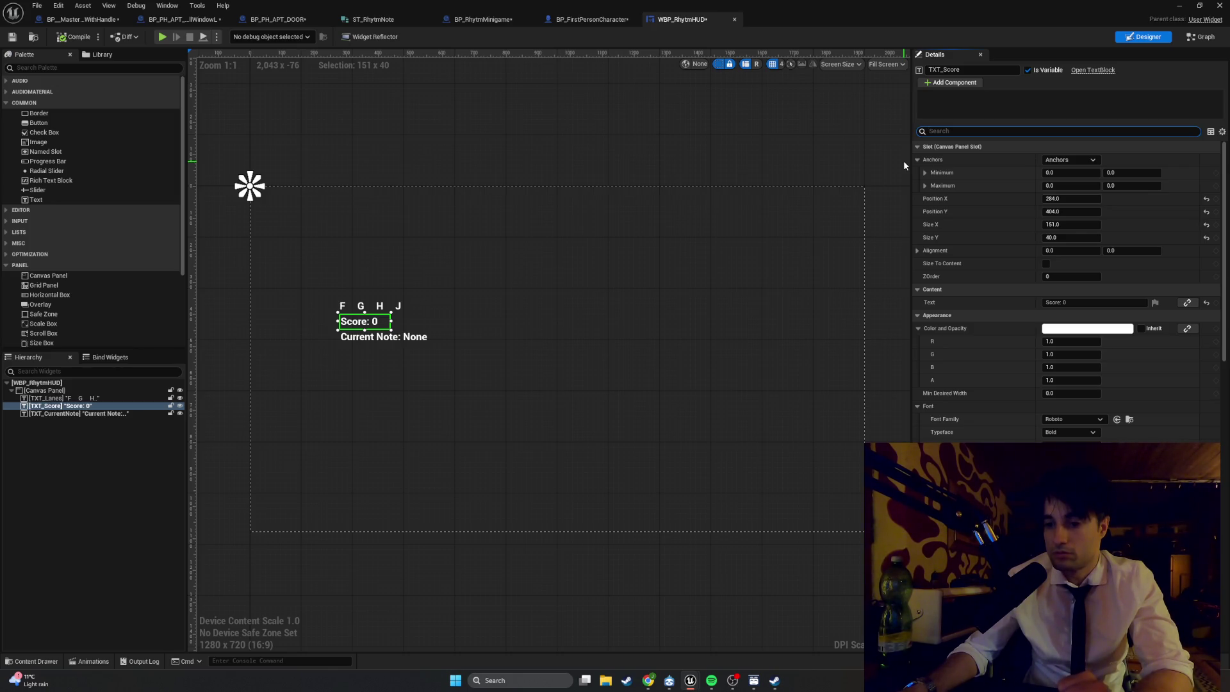
- Place a TXT_Score getter in the UpdateScoreText graph
left_click(1190, 39)
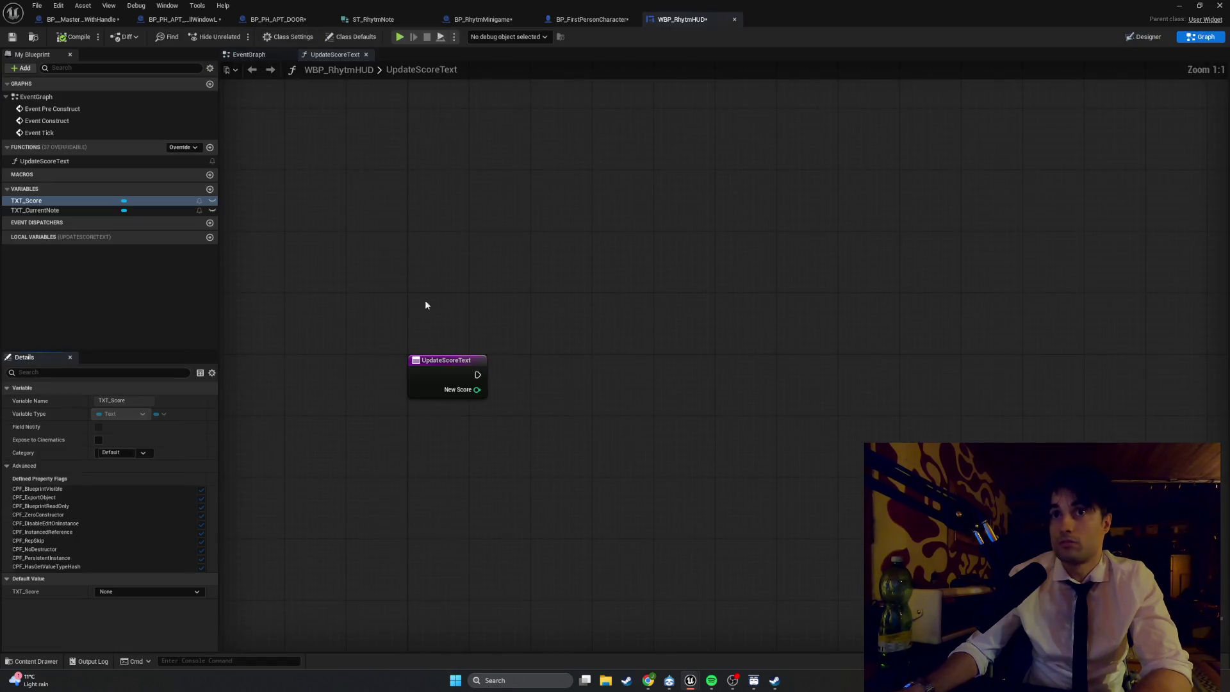
right_click(610, 398)
type("TXT")
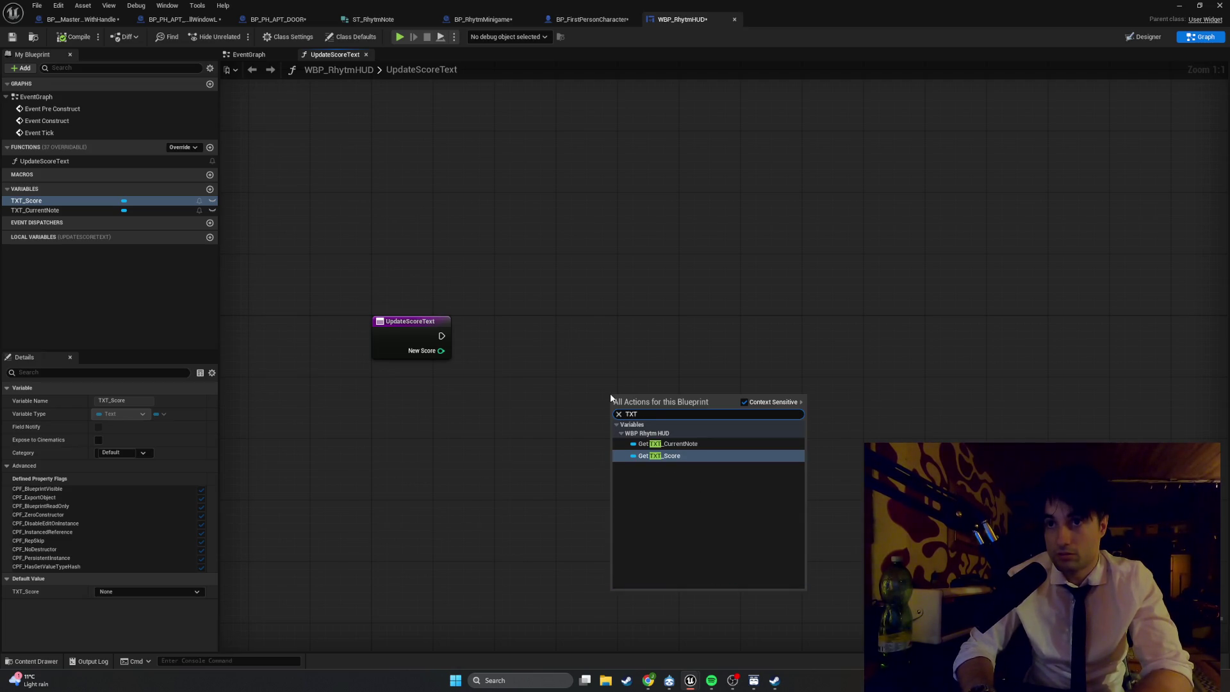
key("Return")
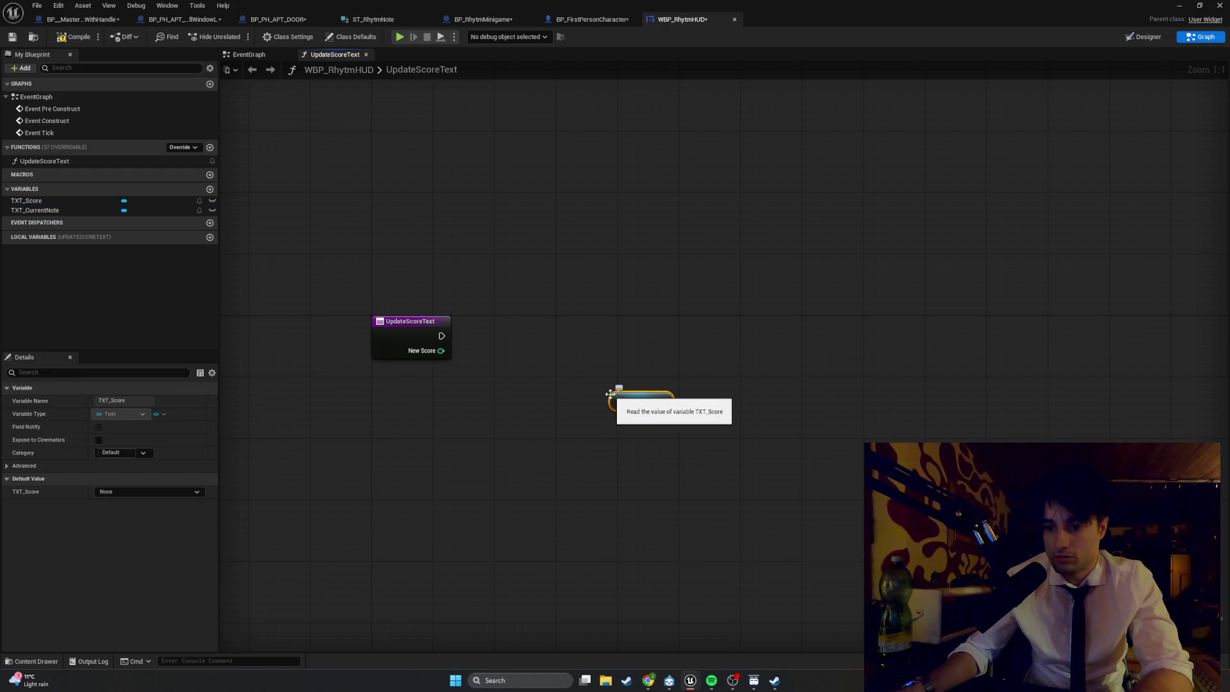
- Add a SetText (Text) node targeting TXT Score and move it nearby
left_click_drag(661, 401, 748, 358)
type("set")
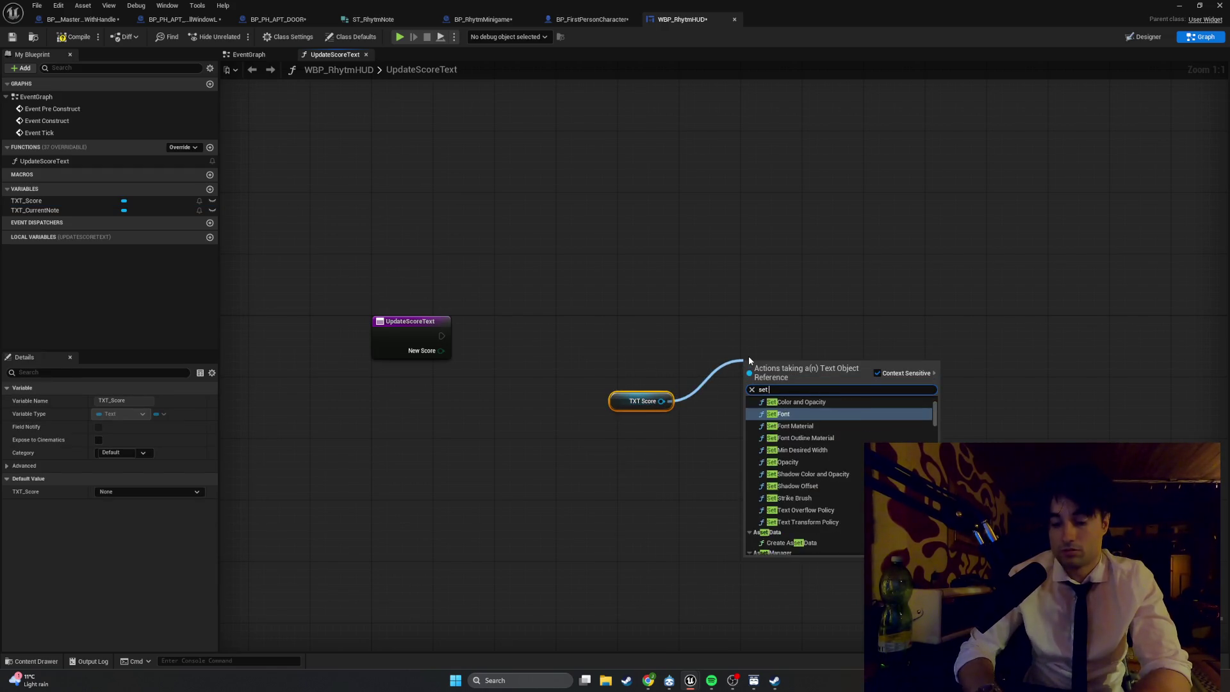
type(" text")
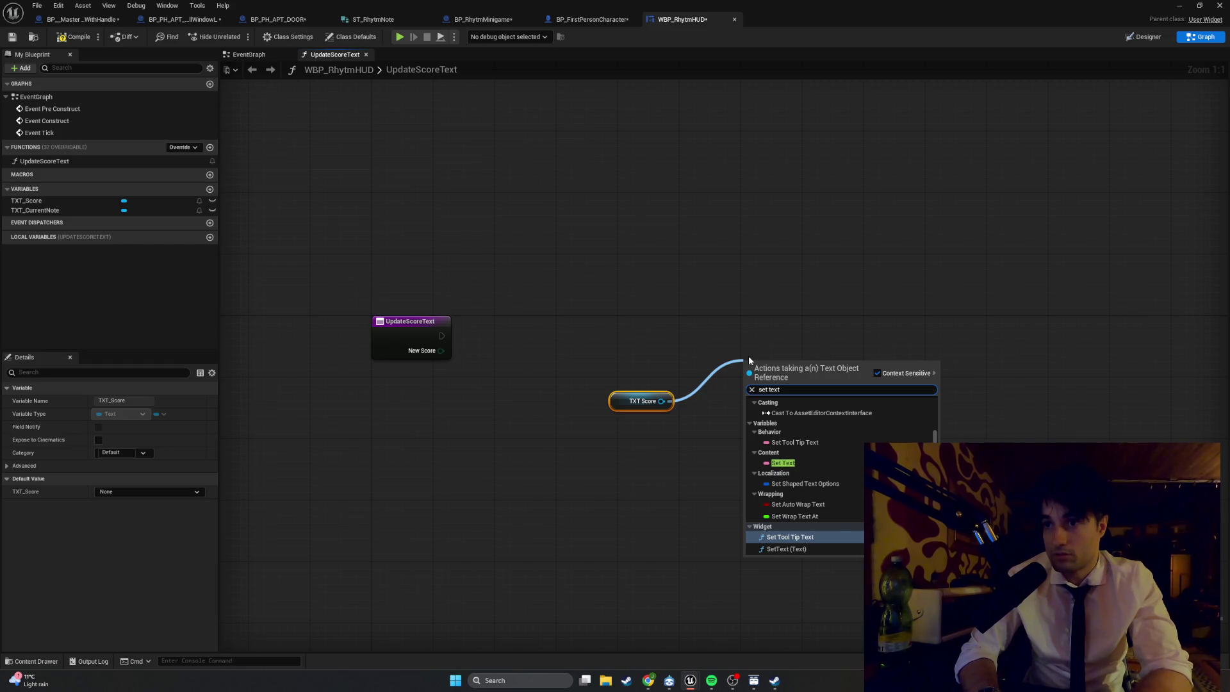
key("Down")
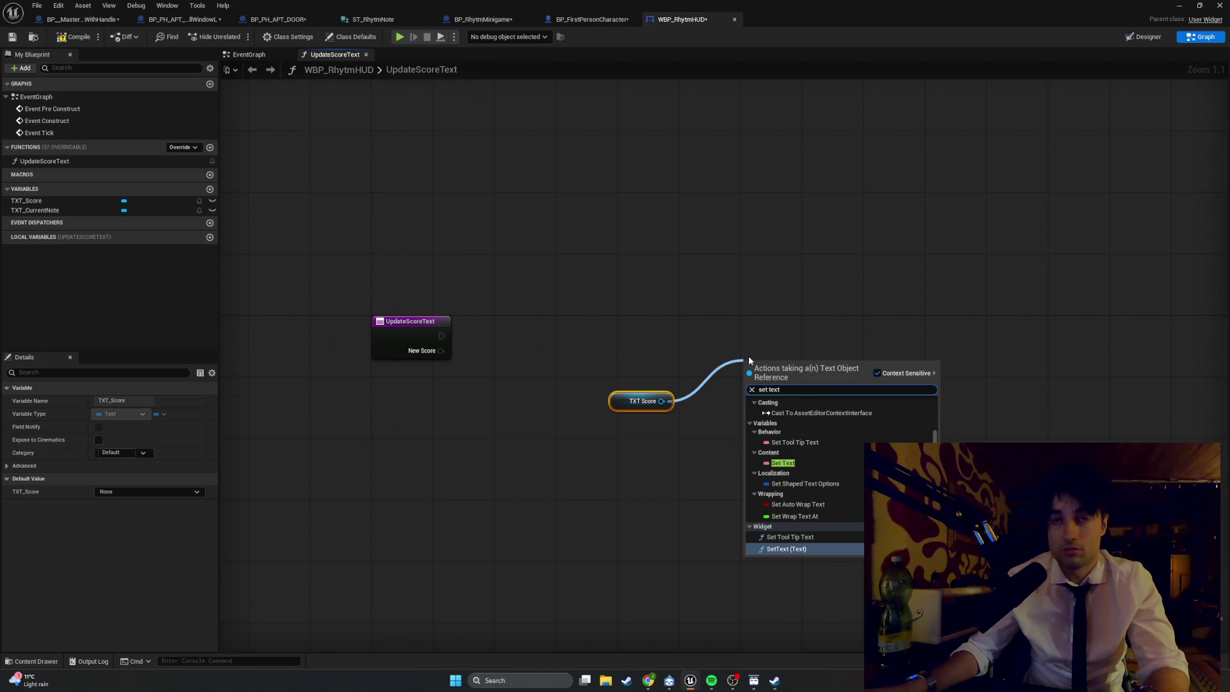
key("super+shift+s")
mouse_move(992, 599)
left_mouse_down()
mouse_move(321, 310)
mouse_move(365, 282)
mouse_move(68, 200)
mouse_move(140, 175)
left_mouse_up()
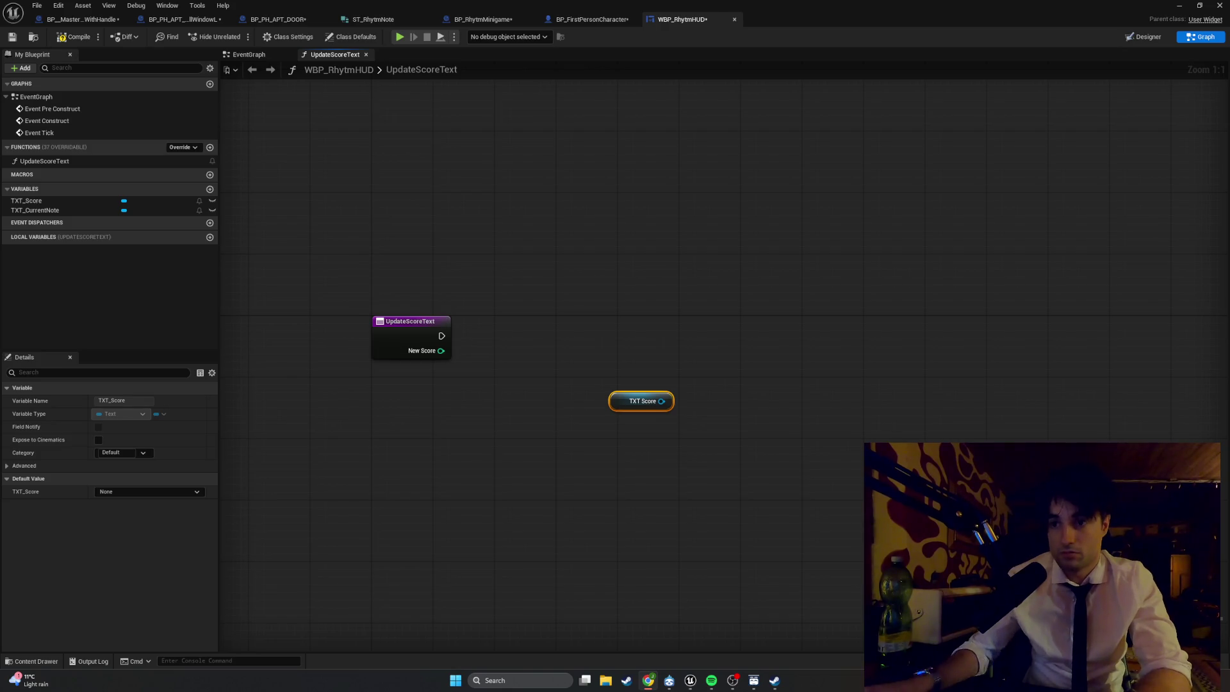
left_click_drag(668, 403, 760, 393)
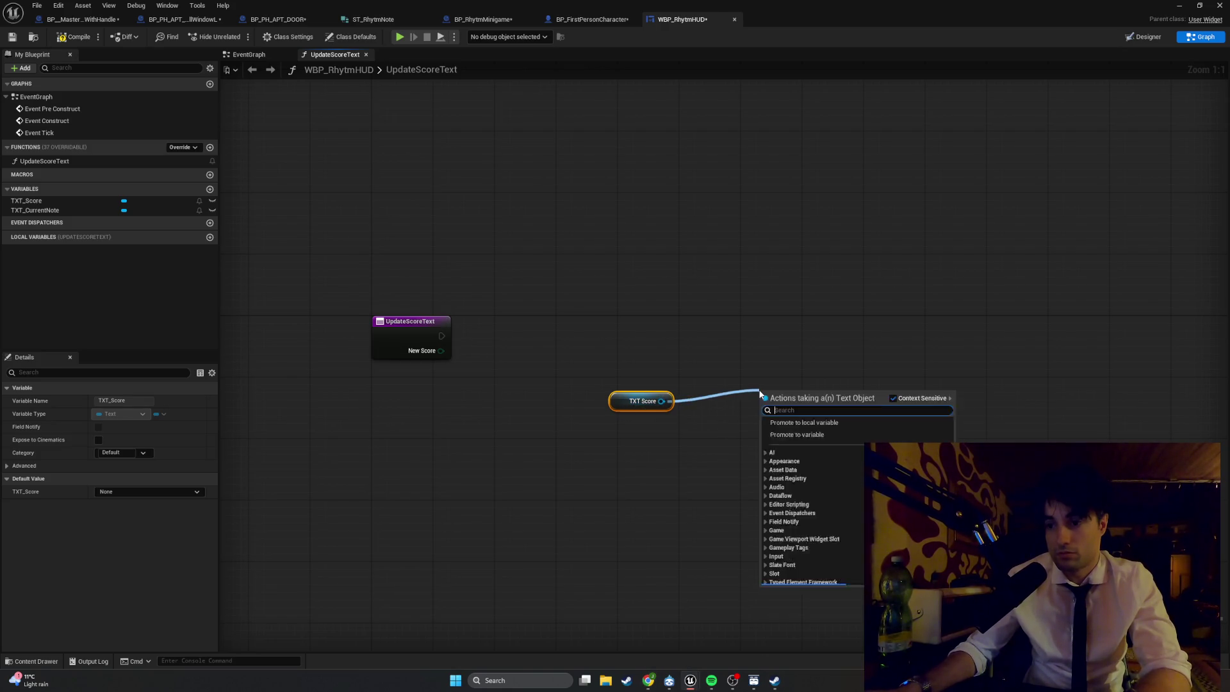
type("set text")
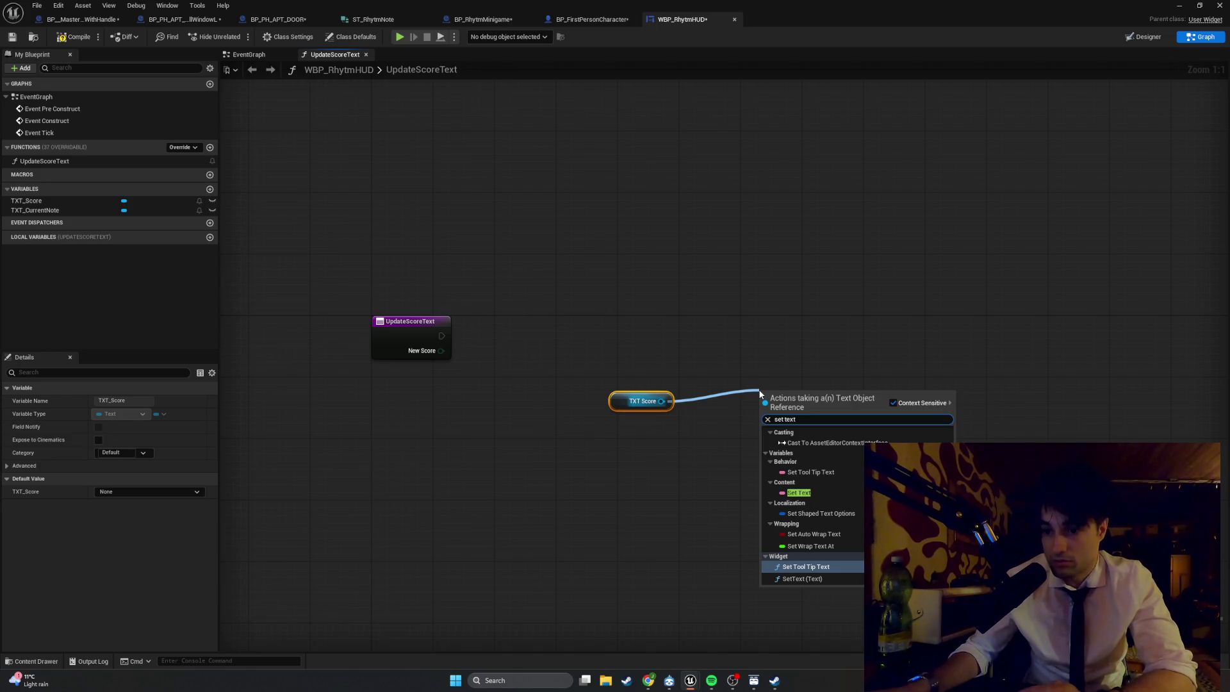
left_click(804, 578)
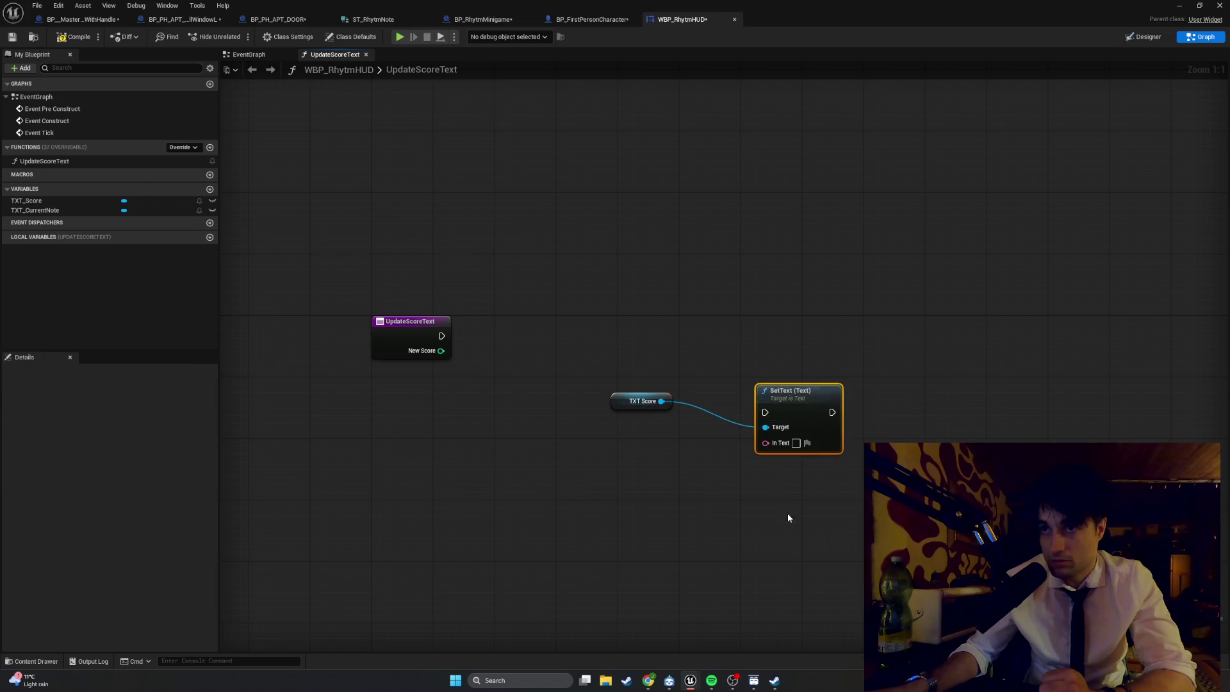
left_click_drag(787, 392, 725, 375)
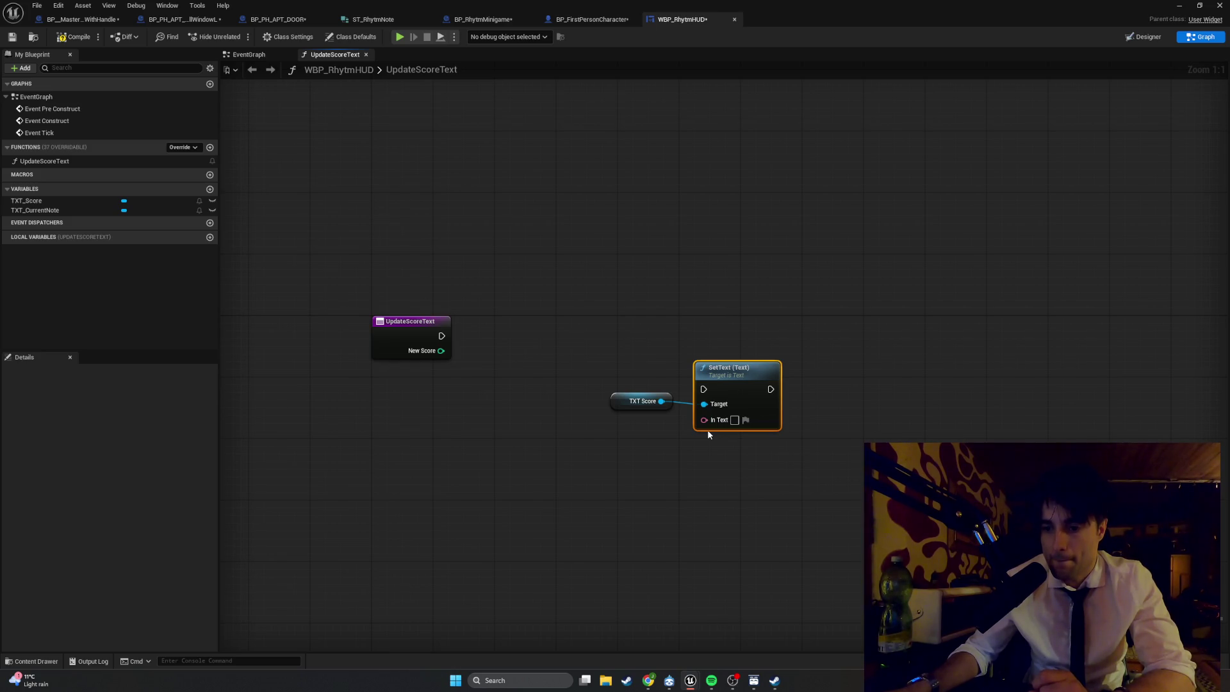
- Feed SetText's In Text from a To Text (Integer) node placed below TXT Score
mouse_move(704, 420)
left_mouse_down()
mouse_move(672, 445)
mouse_move(618, 456)
left_mouse_up()
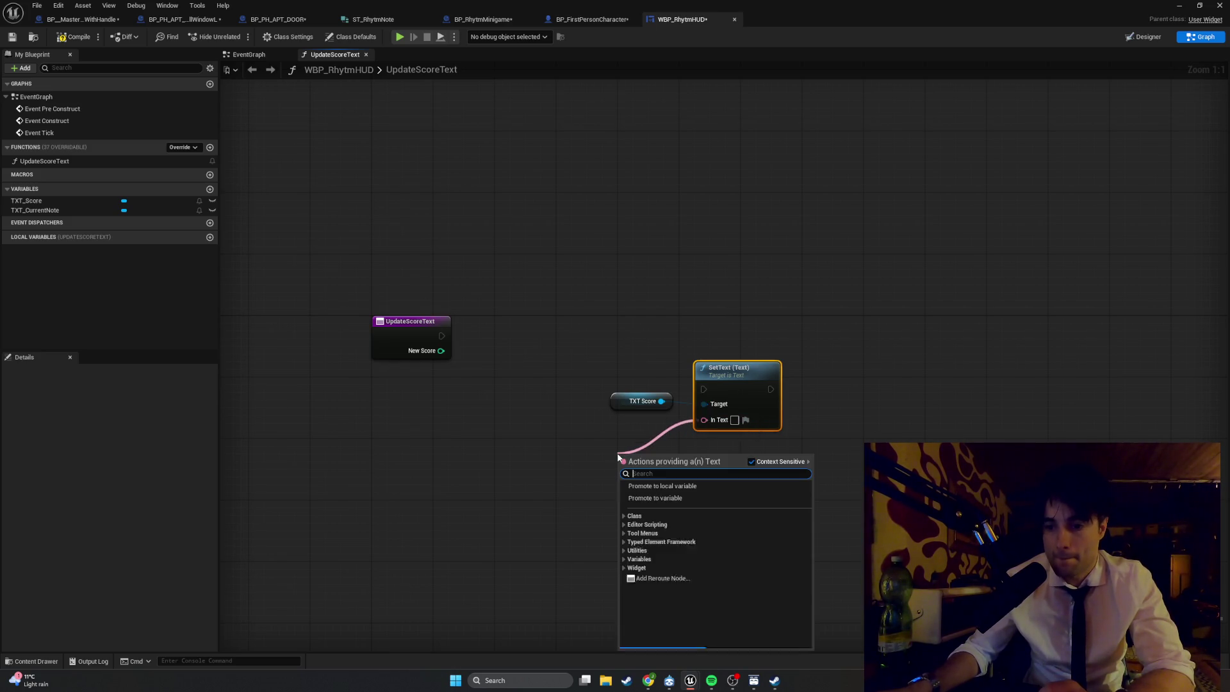
type("to text")
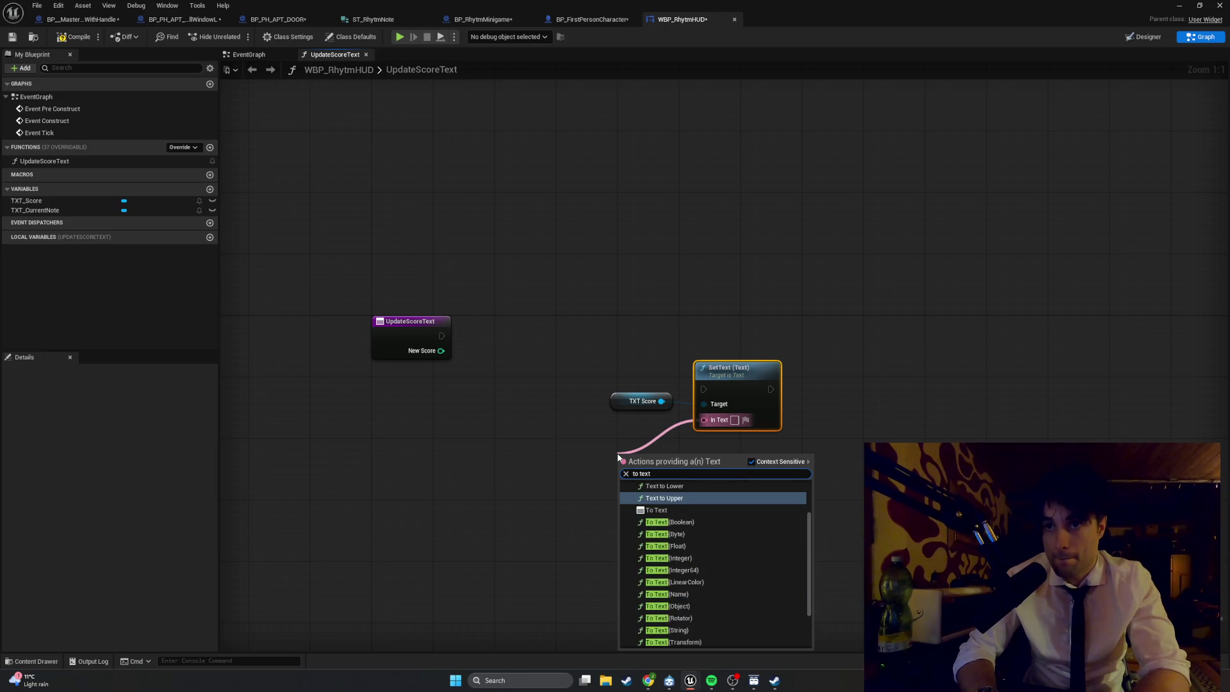
type(" i")
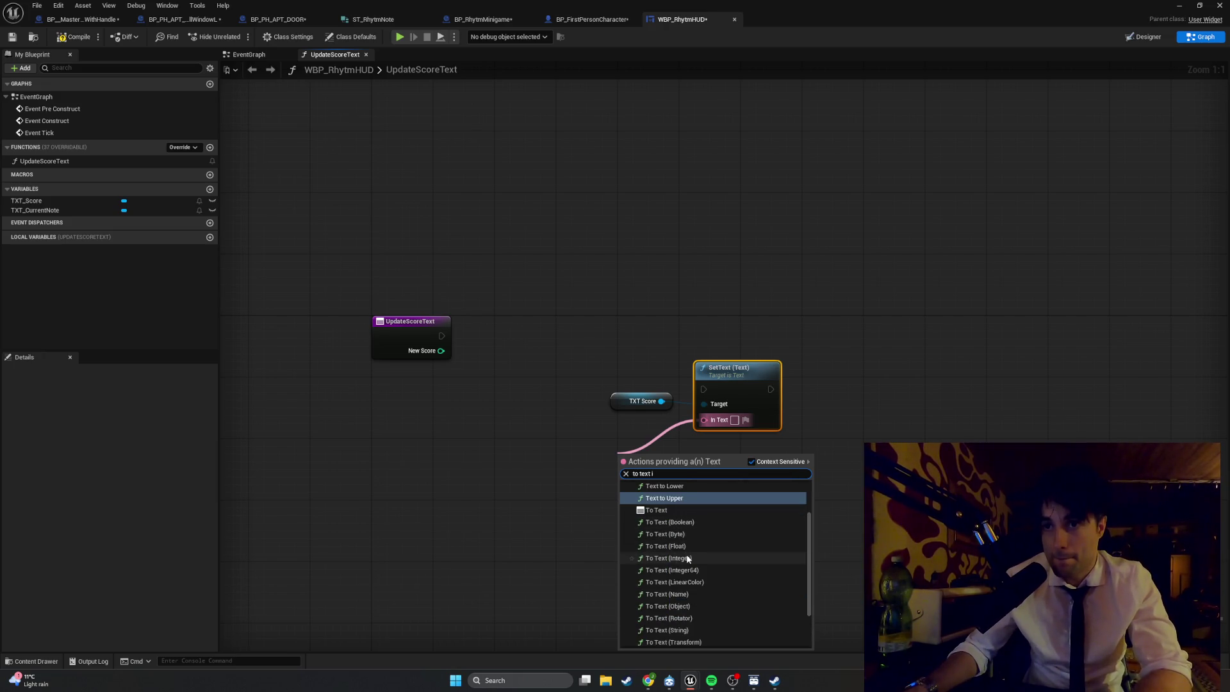
left_click(687, 558)
left_click_drag(652, 470, 619, 433)
left_click(452, 424)
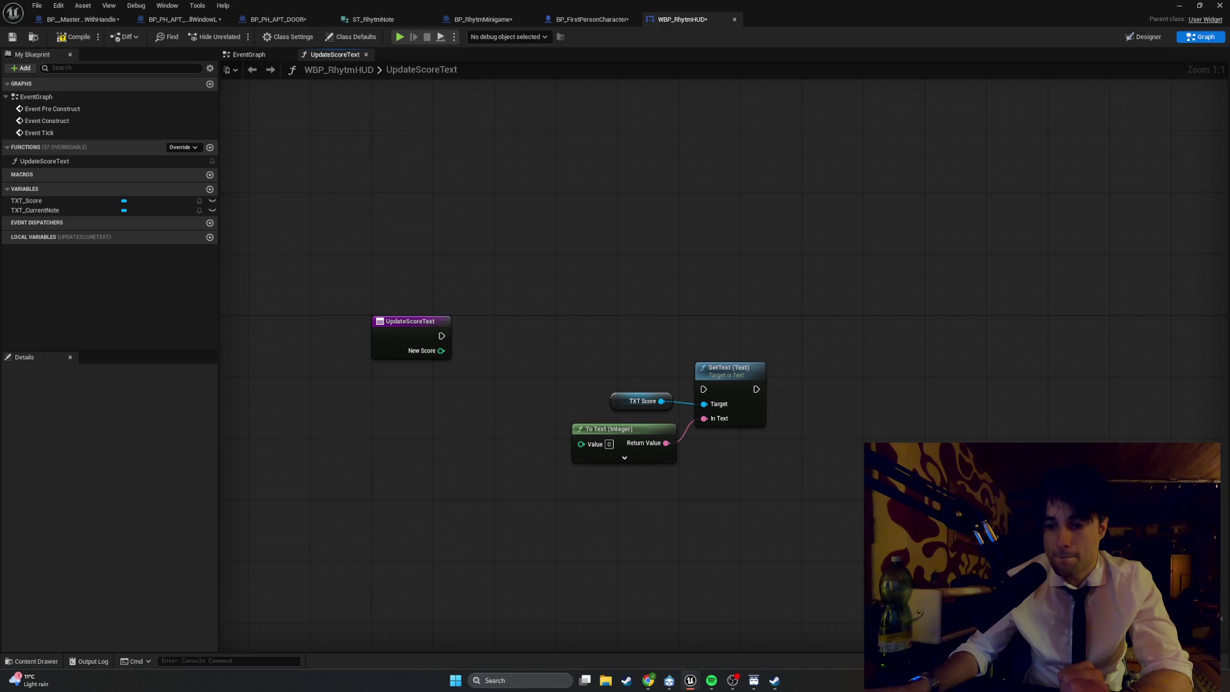
- Wire UpdateScoreText's execution into SetText and reposition the three nodes
left_click_drag(855, 547, 516, 321)
left_click_drag(704, 375, 534, 338)
left_click_drag(442, 336, 550, 361)
left_click_drag(648, 502, 486, 335)
left_click_drag(557, 332, 574, 321)
mouse_move(557, 467)
left_mouse_down()
mouse_move(470, 337)
mouse_move(493, 365)
left_mouse_up()
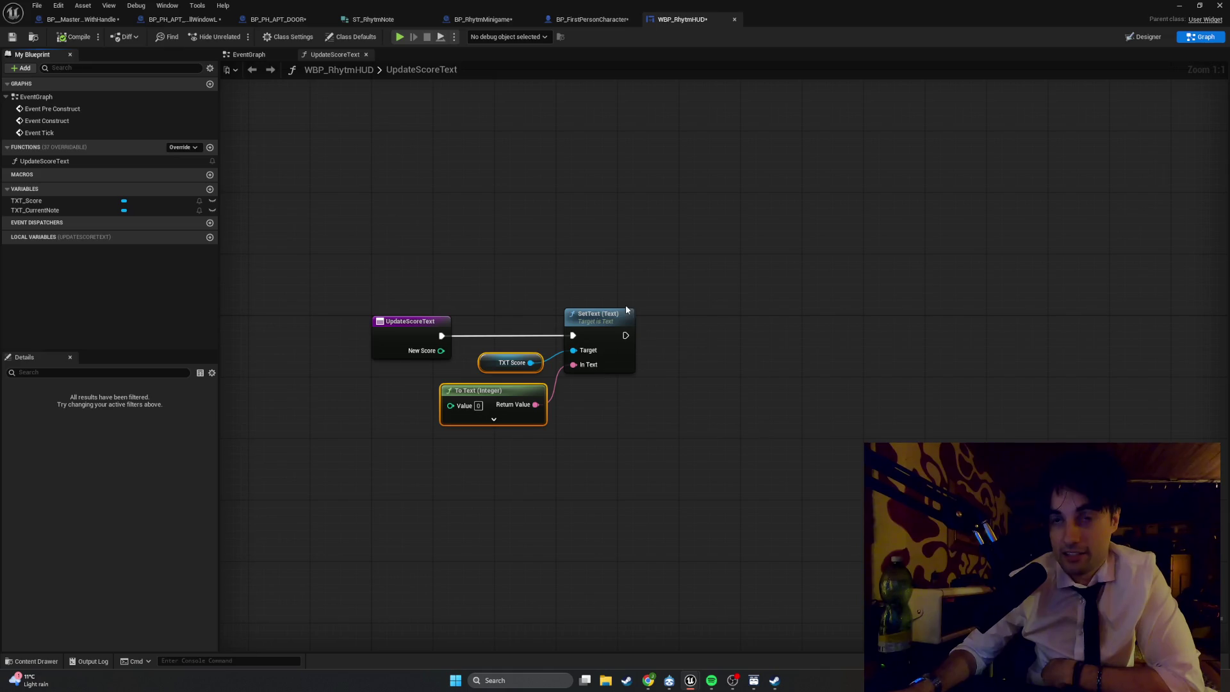
- Raise TXT Score and To Text slightly beside SetText, then go back to the level editor
left_click_drag(509, 363, 509, 355)
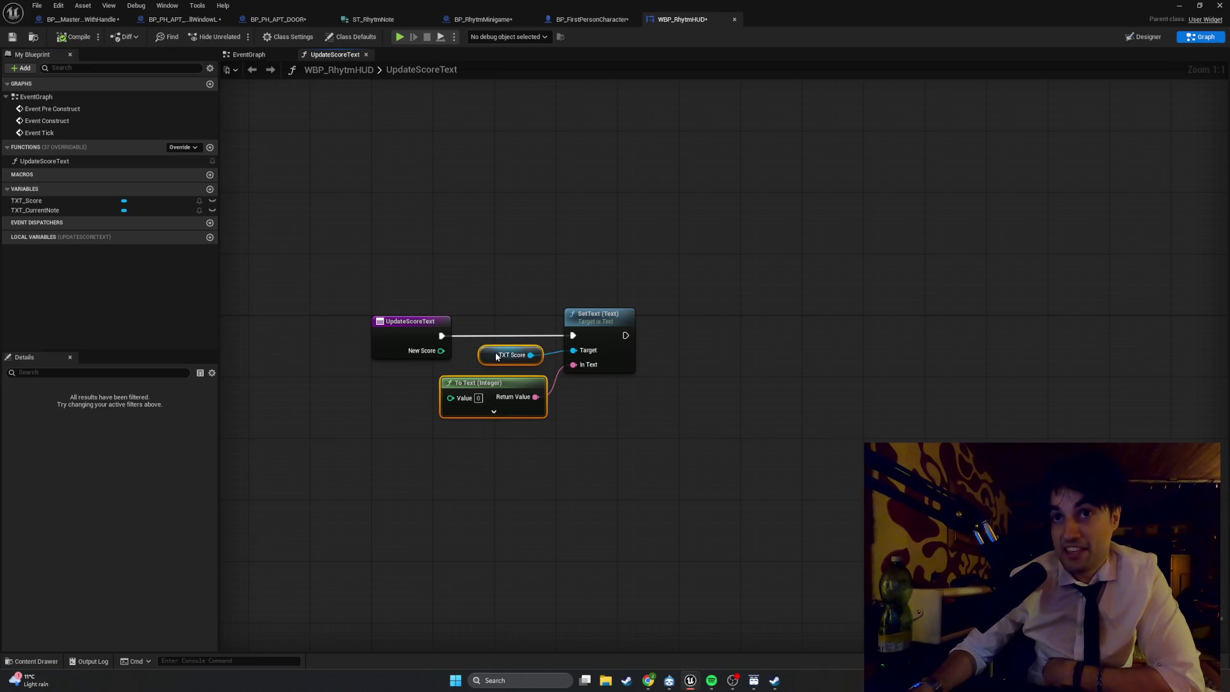
left_click(577, 420)
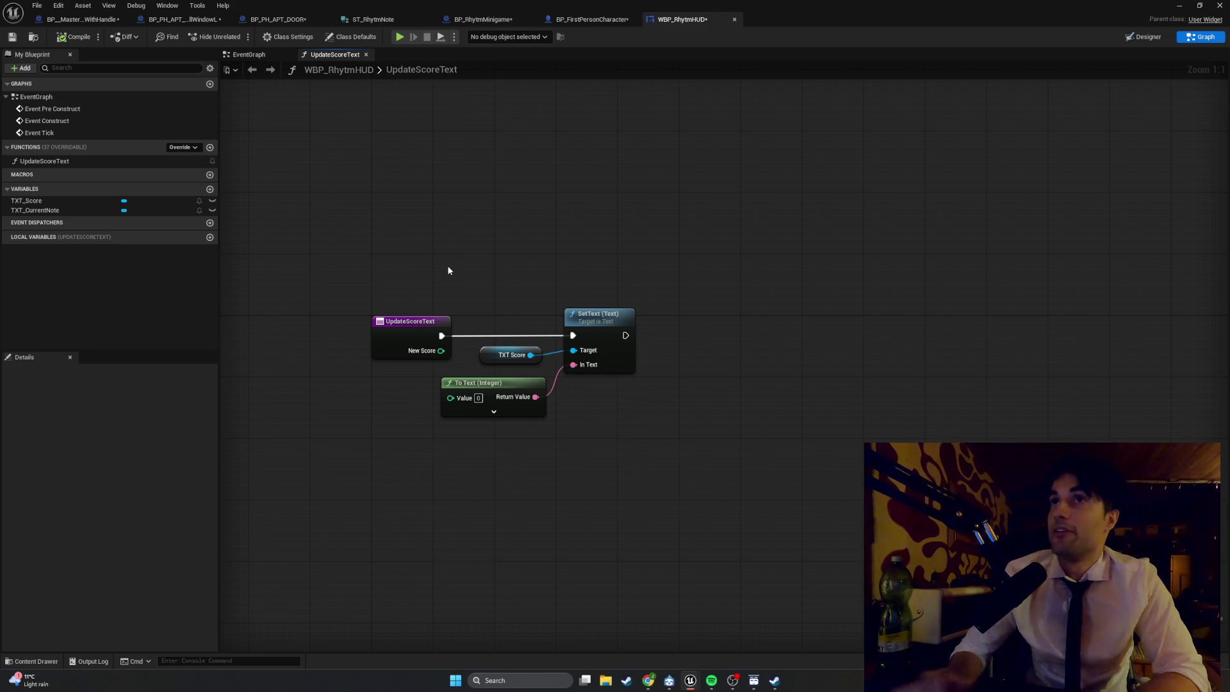
left_click(1179, 5)
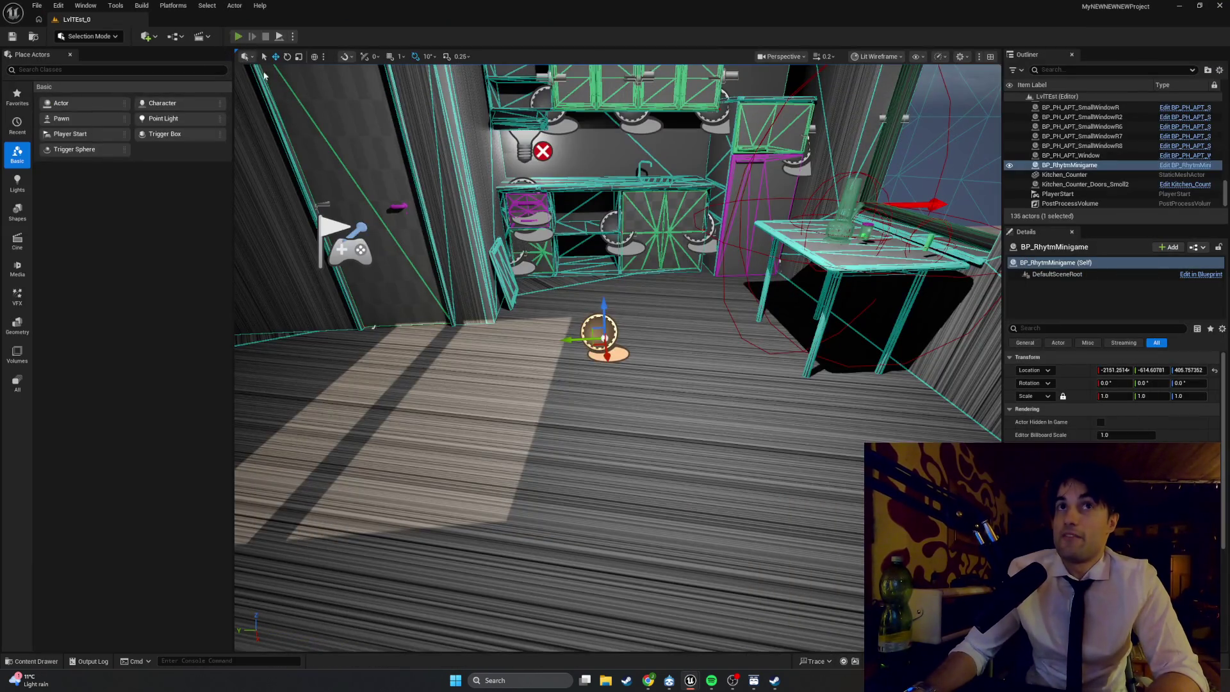
- Play-test by walking through the corridor into the kitchen, then stop and reopen the HUD widget blueprint
left_click(238, 36)
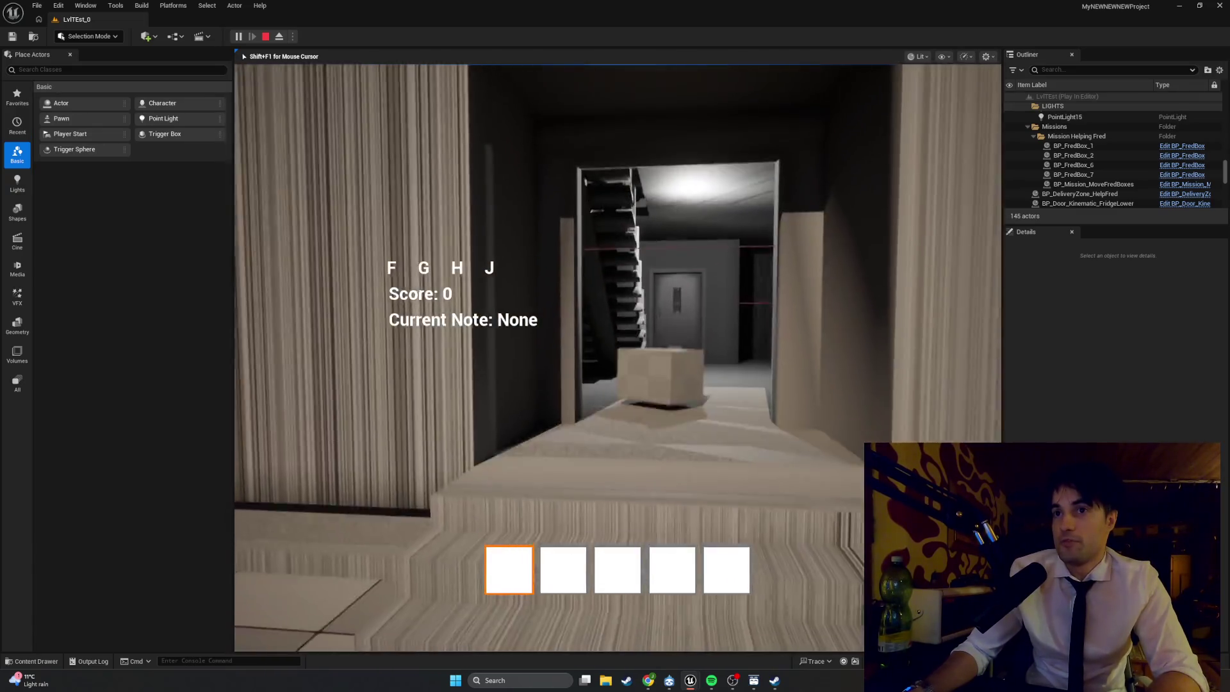
key("w")
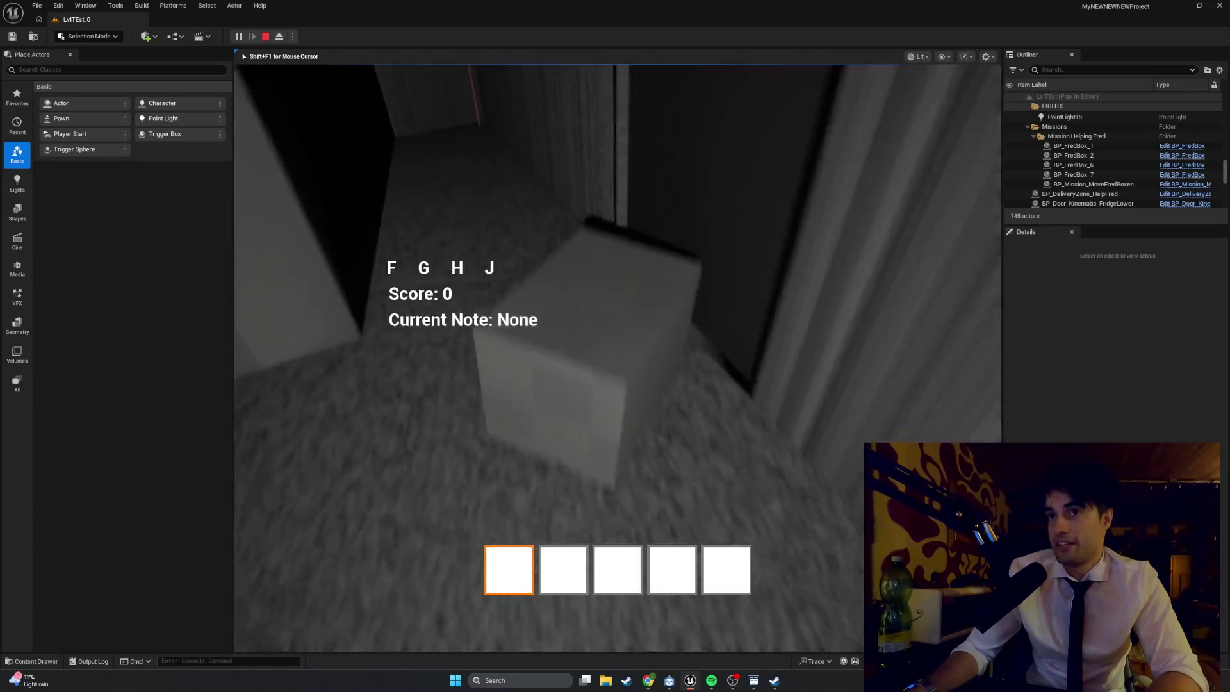
key("w")
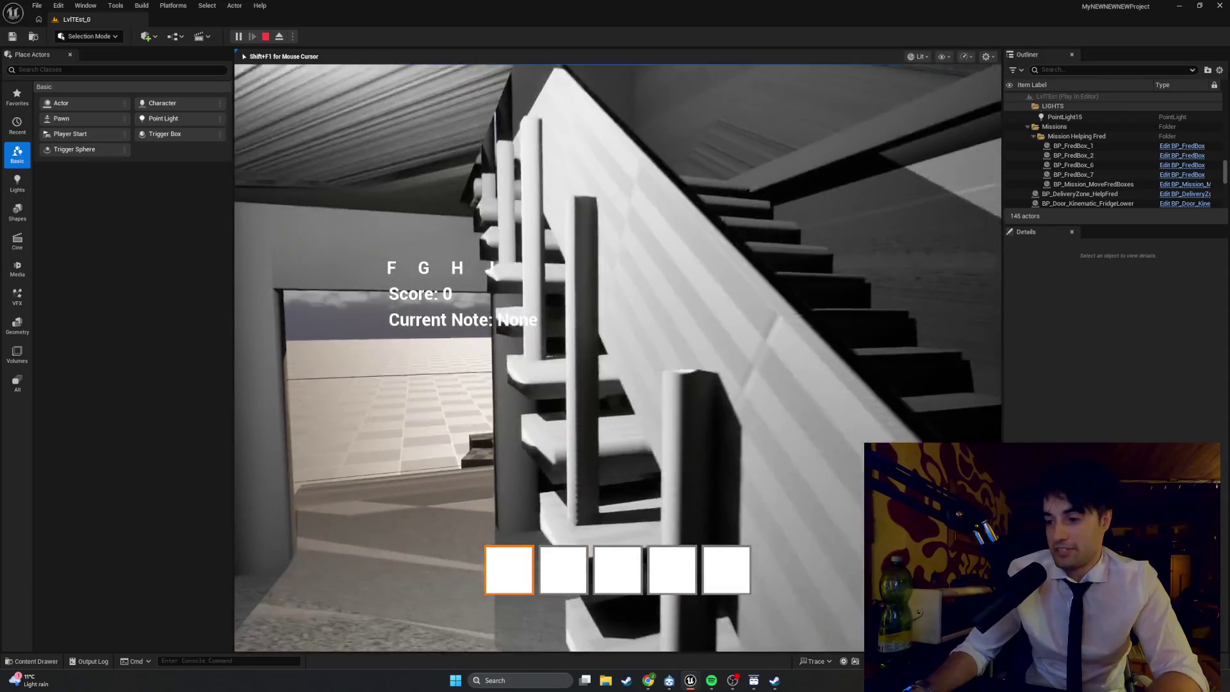
key("s")
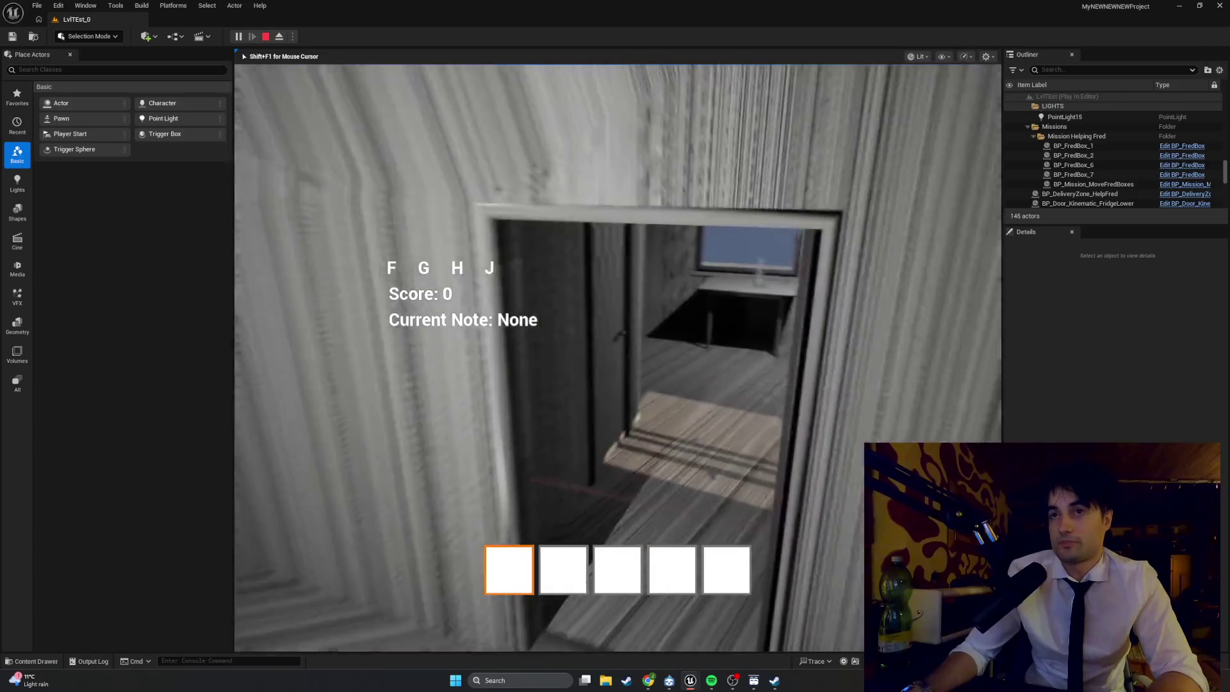
key("w")
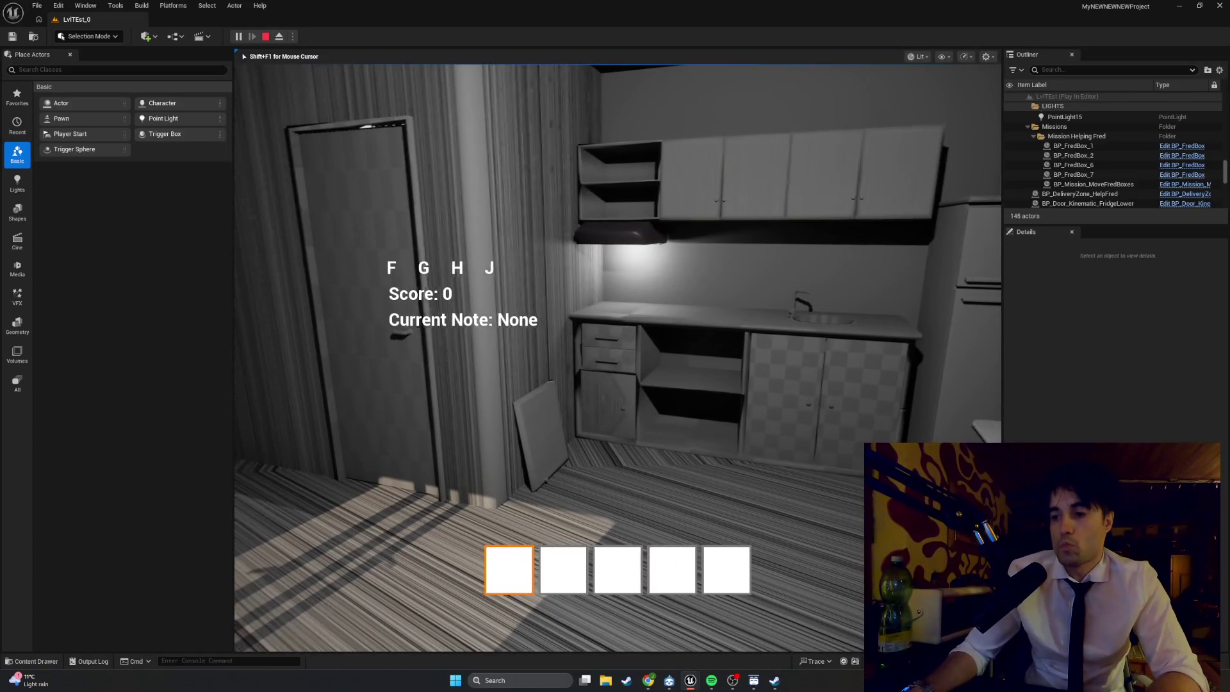
key("Escape")
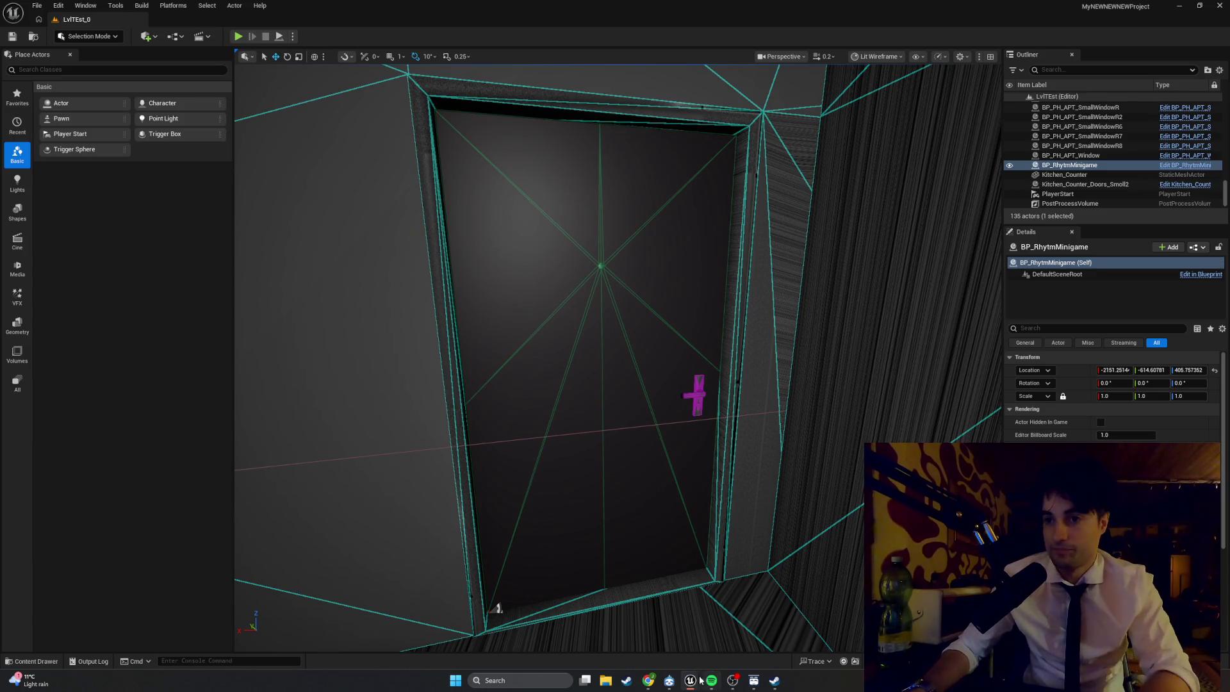
mouse_move(692, 680)
left_click(722, 650)
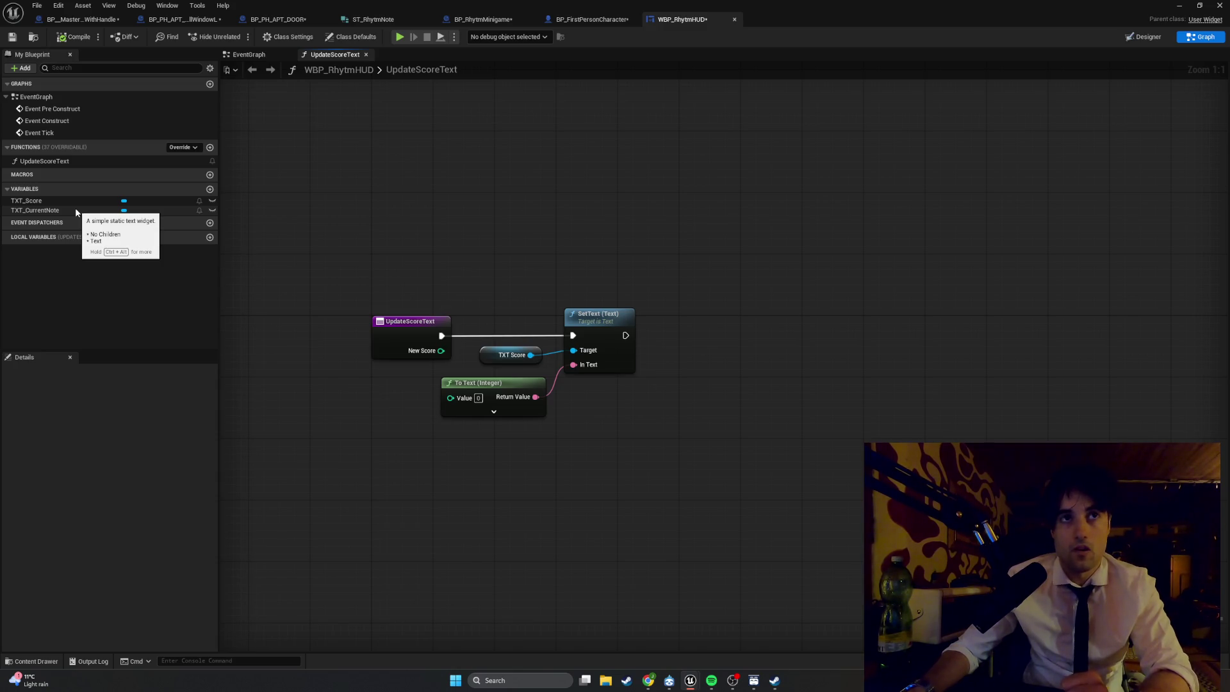
- Select UpdateScoreText and check its Integer NewScore input in Details
left_click(69, 160)
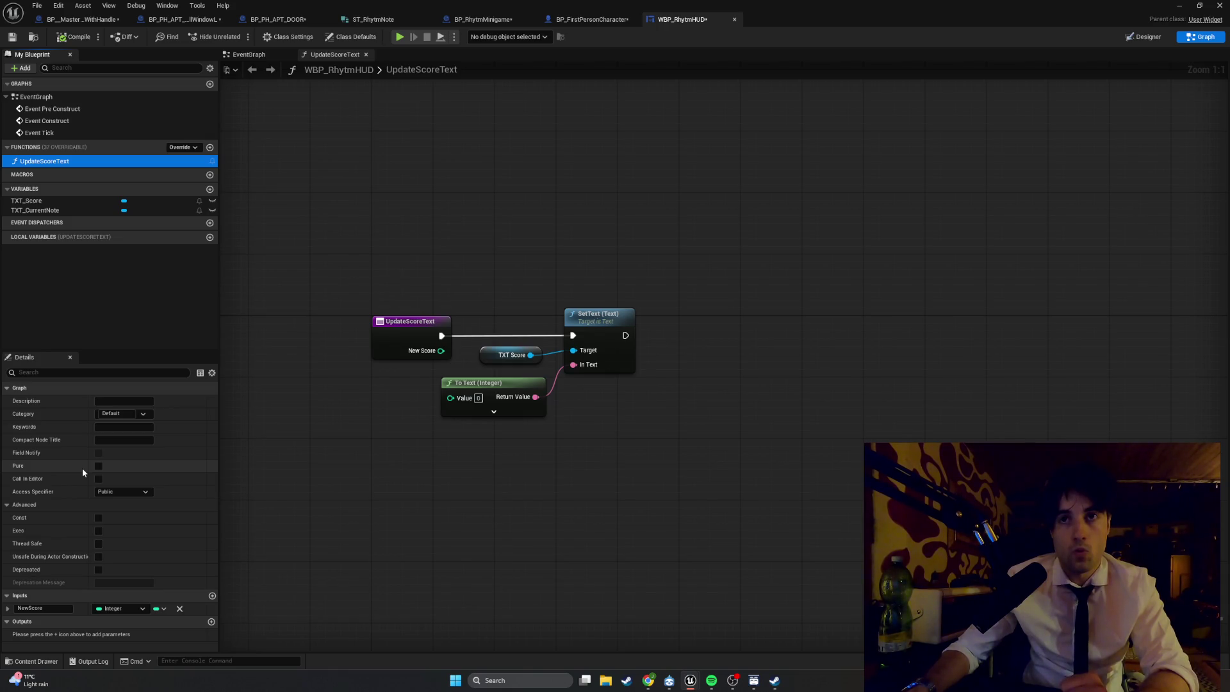
left_click(82, 609)
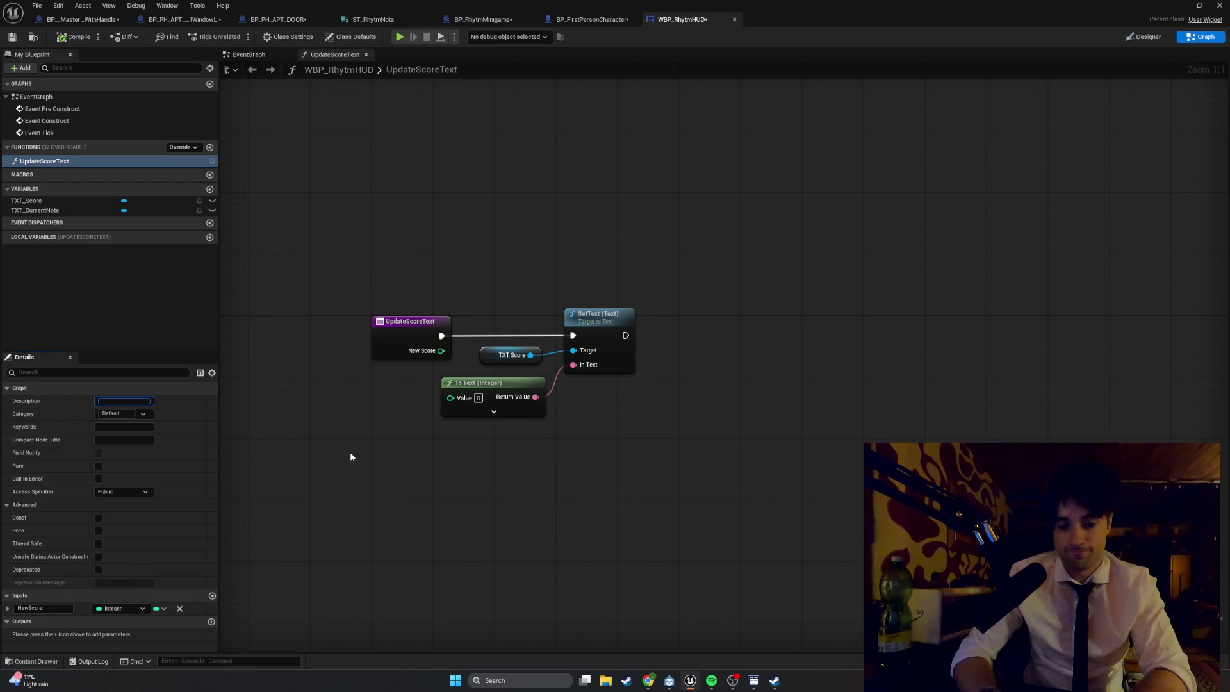
right_click(334, 441)
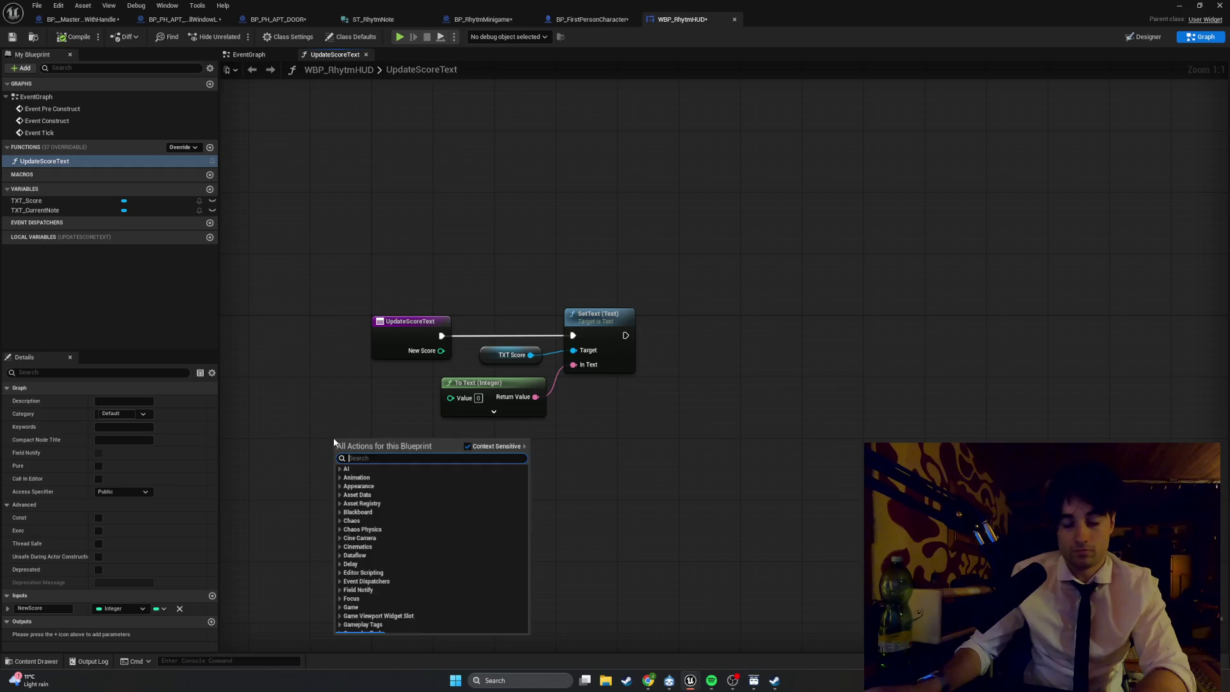
- Place a New Score getter and wire it into To Text (Integer)'s Value pin
type("new Score")
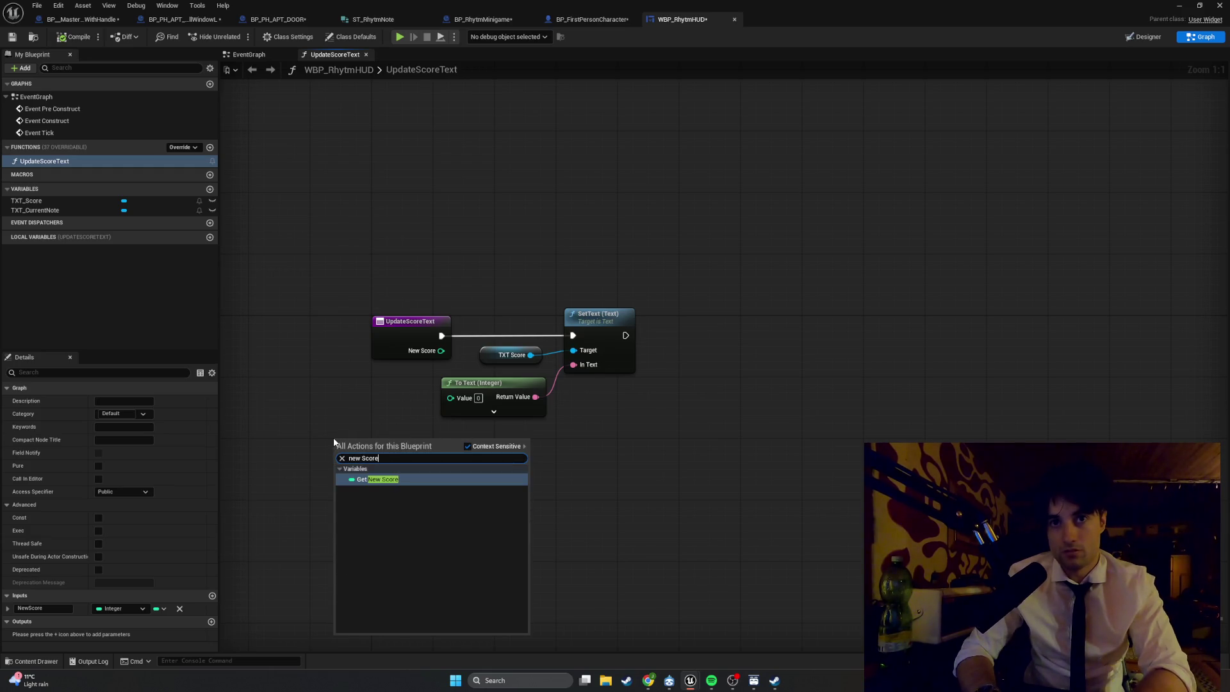
key("Return")
mouse_move(395, 447)
left_mouse_down()
mouse_move(414, 413)
mouse_move(450, 397)
left_mouse_up()
left_click_drag(353, 447, 384, 393)
left_click(477, 479)
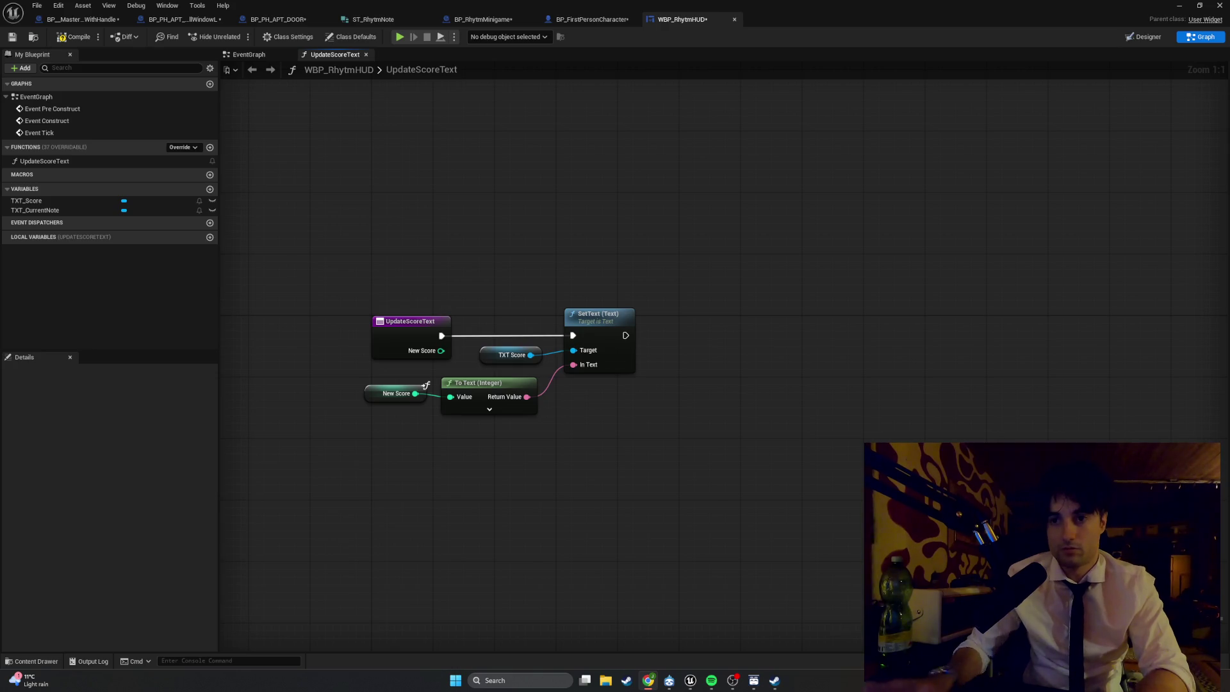
left_click(711, 680)
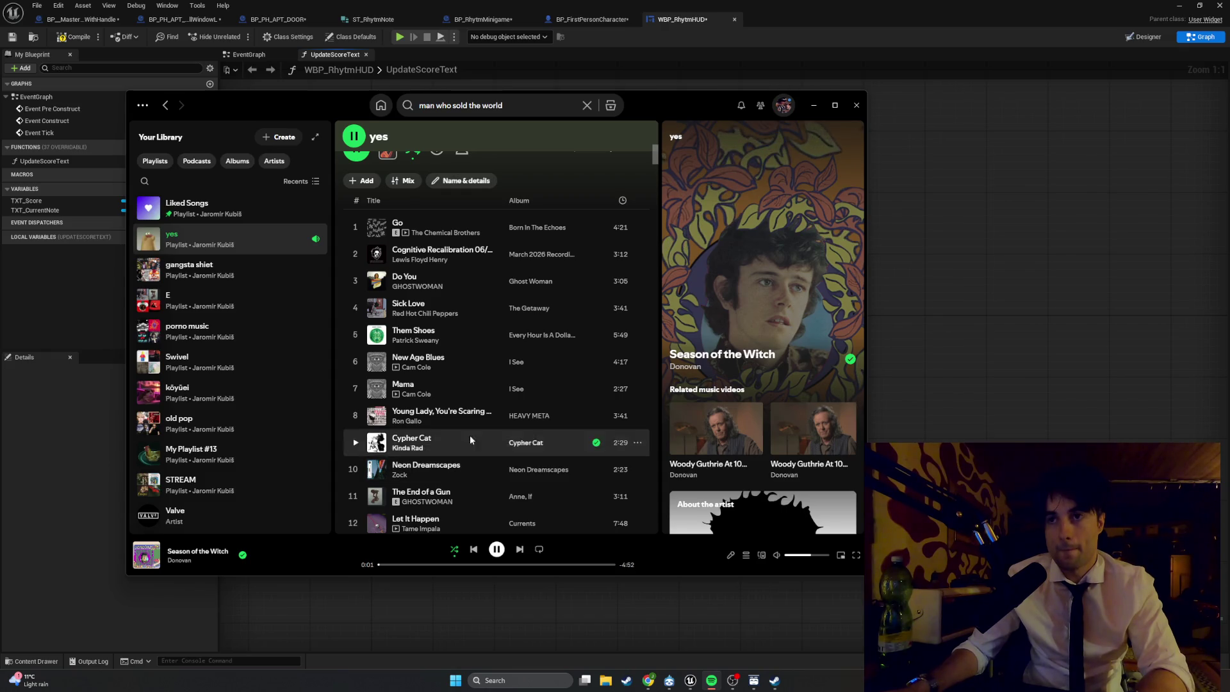
left_click(813, 107)
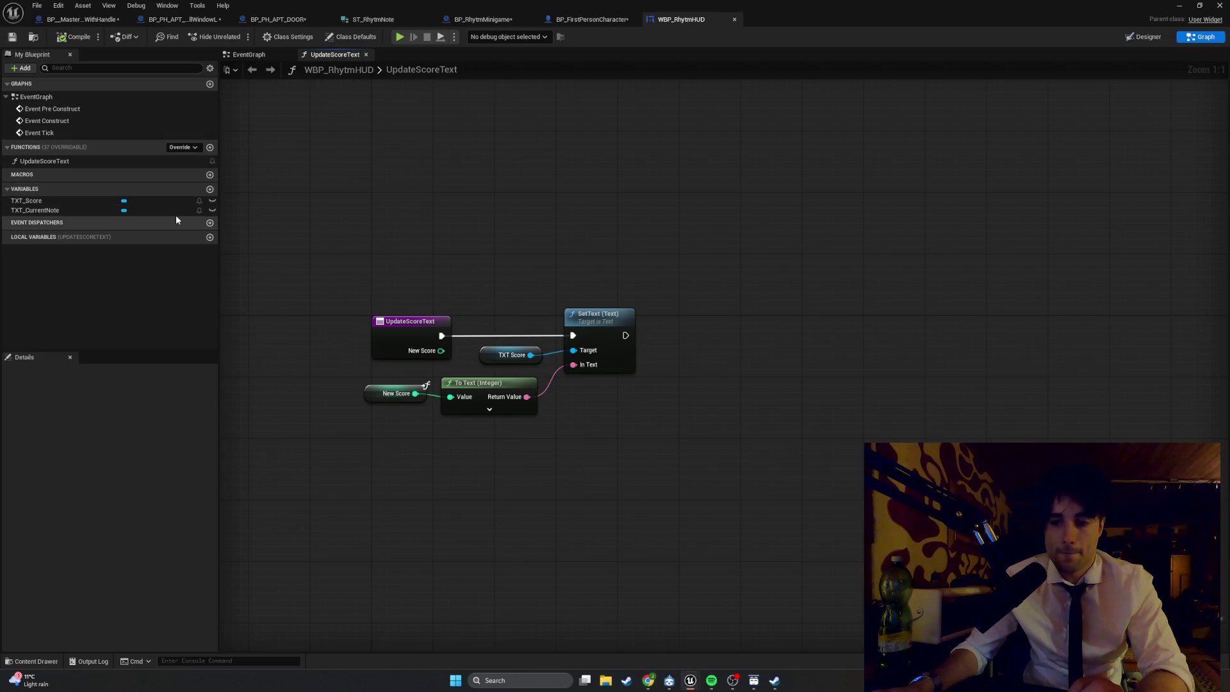
- Open BP_RhytmMinigame's CheckNote graph and drag the Current Note Index increment nodes further right
left_click(512, 19)
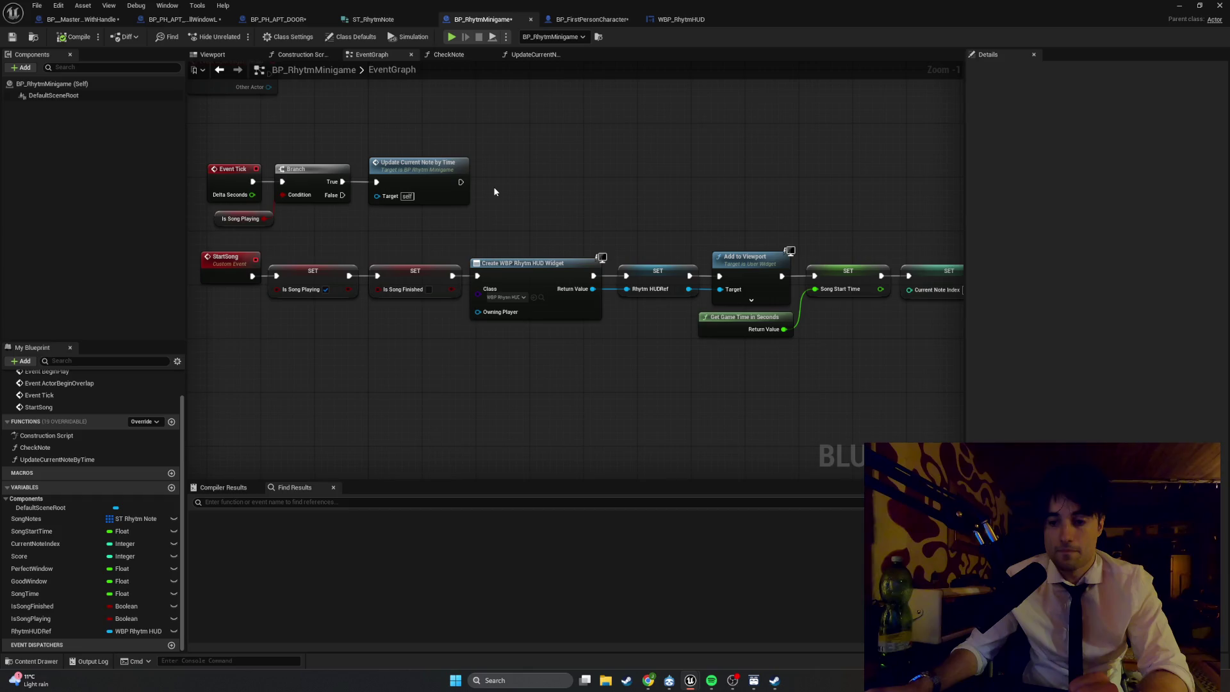
left_click_drag(552, 344, 426, 362)
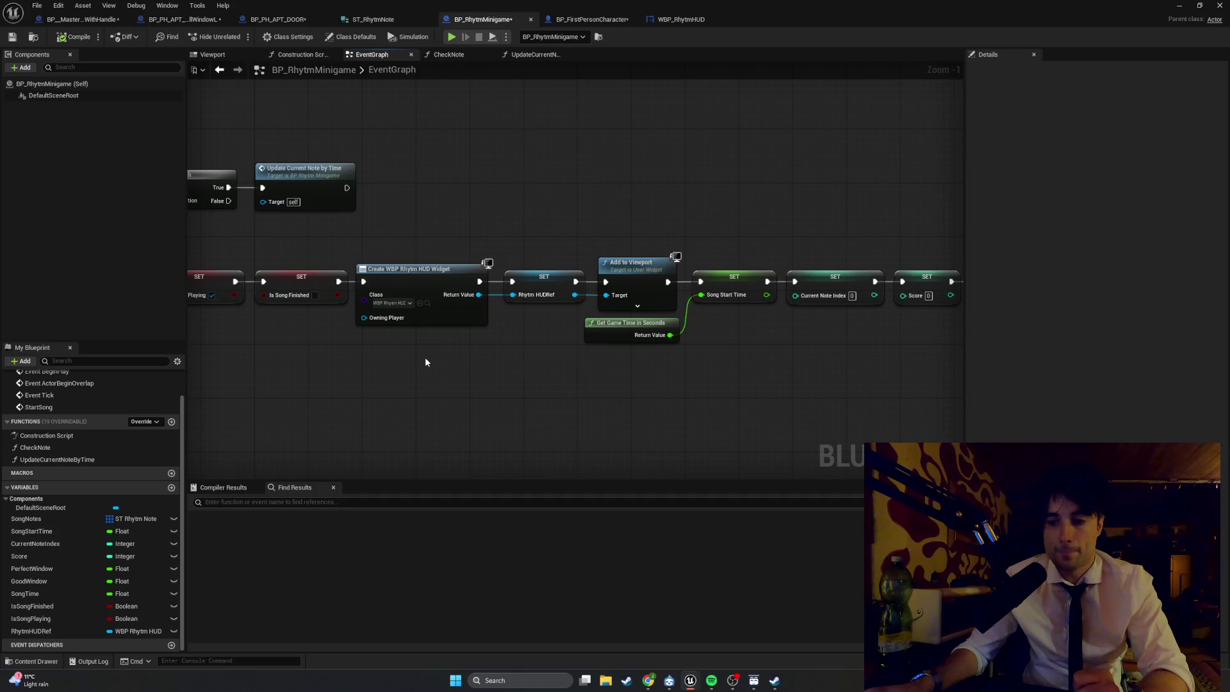
left_click(448, 54)
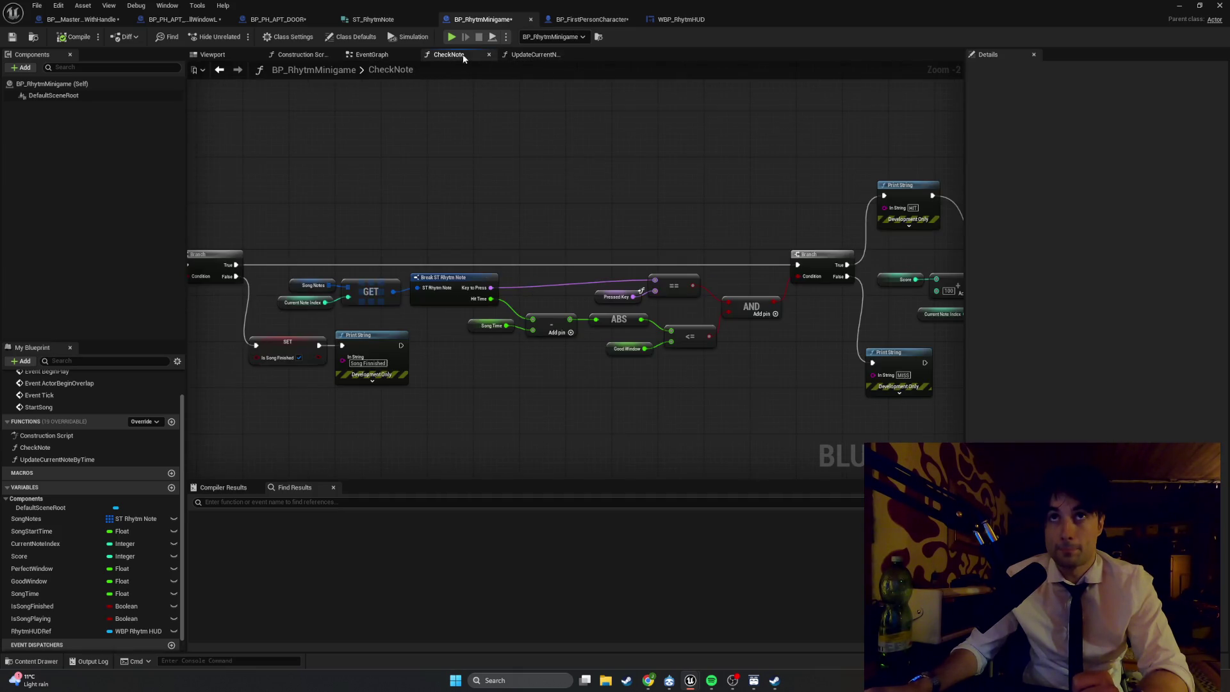
left_click_drag(638, 151, 382, 151)
scroll(663, 220, "up", 3)
left_click_drag(664, 221, 438, 196)
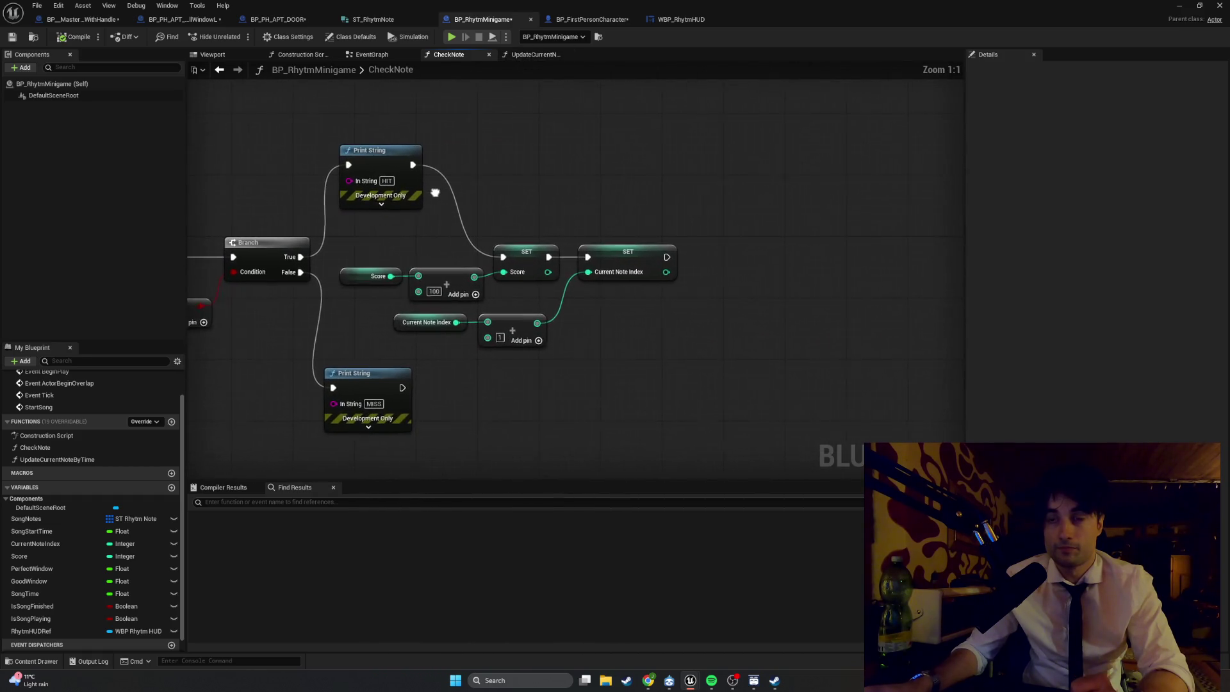
left_click_drag(652, 367, 424, 328)
mouse_move(659, 215)
left_mouse_down()
mouse_move(604, 290)
mouse_move(515, 328)
mouse_move(461, 332)
left_mouse_up()
left_click_drag(536, 321, 696, 318)
left_click(578, 201)
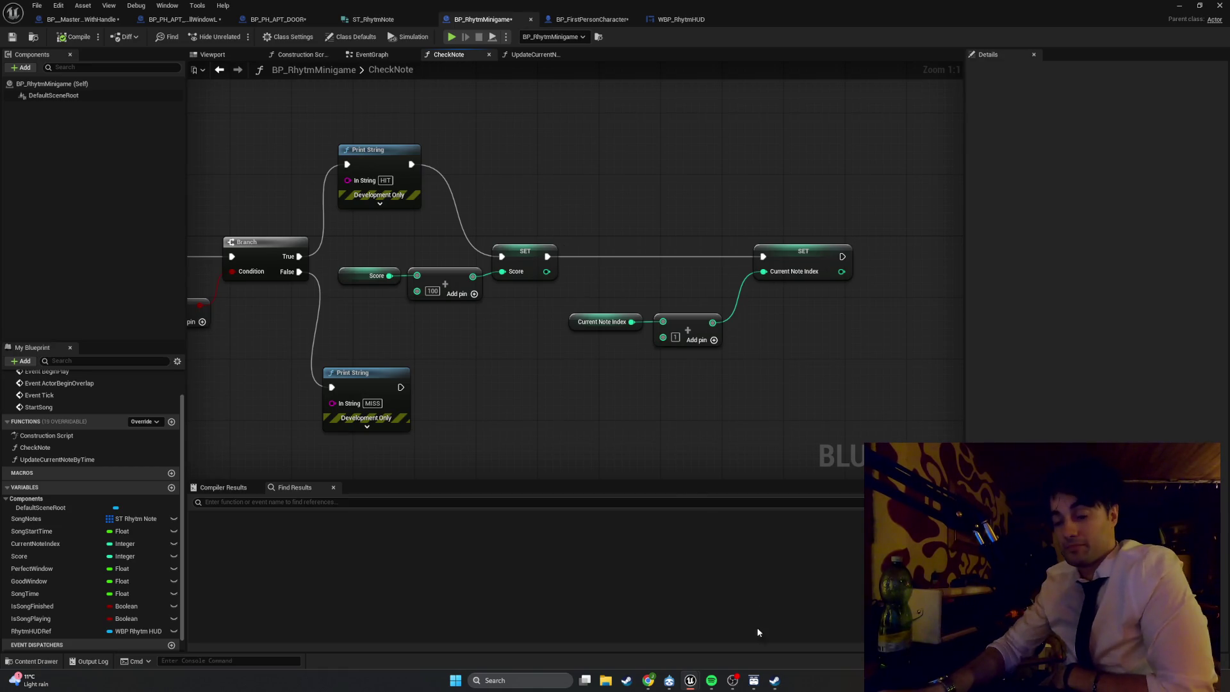
- Play Down by the River from the E playlist in Spotify, then pause and hide it
left_click(707, 687)
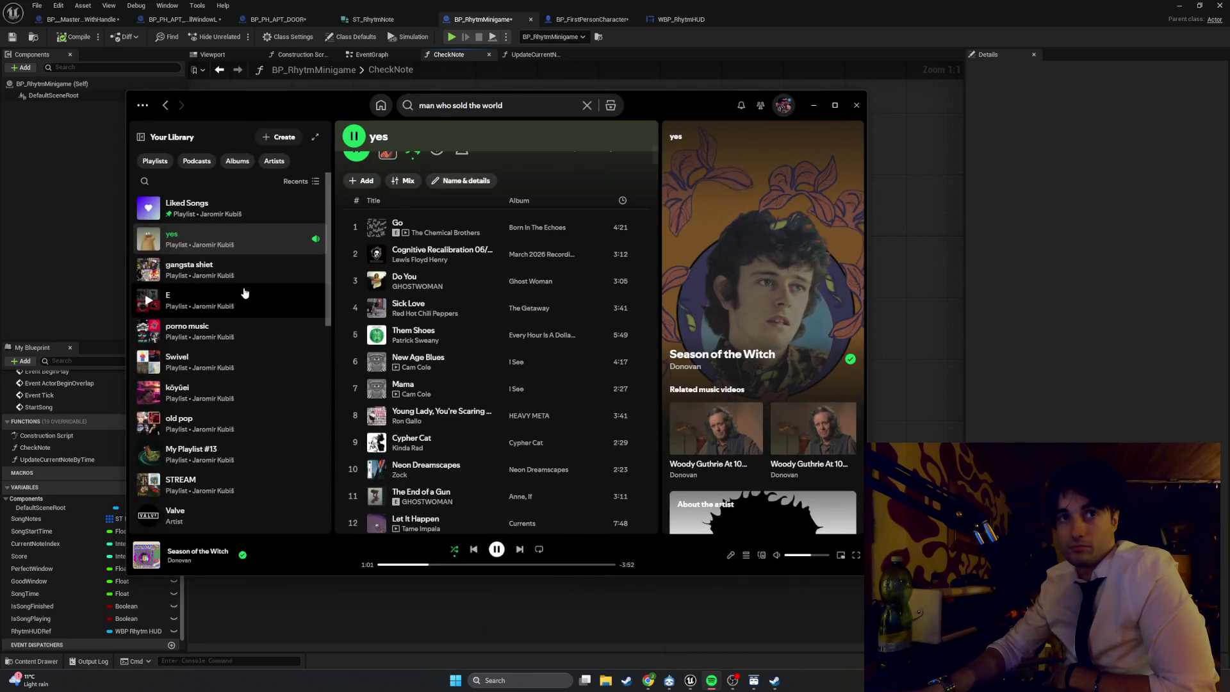
left_click(244, 293)
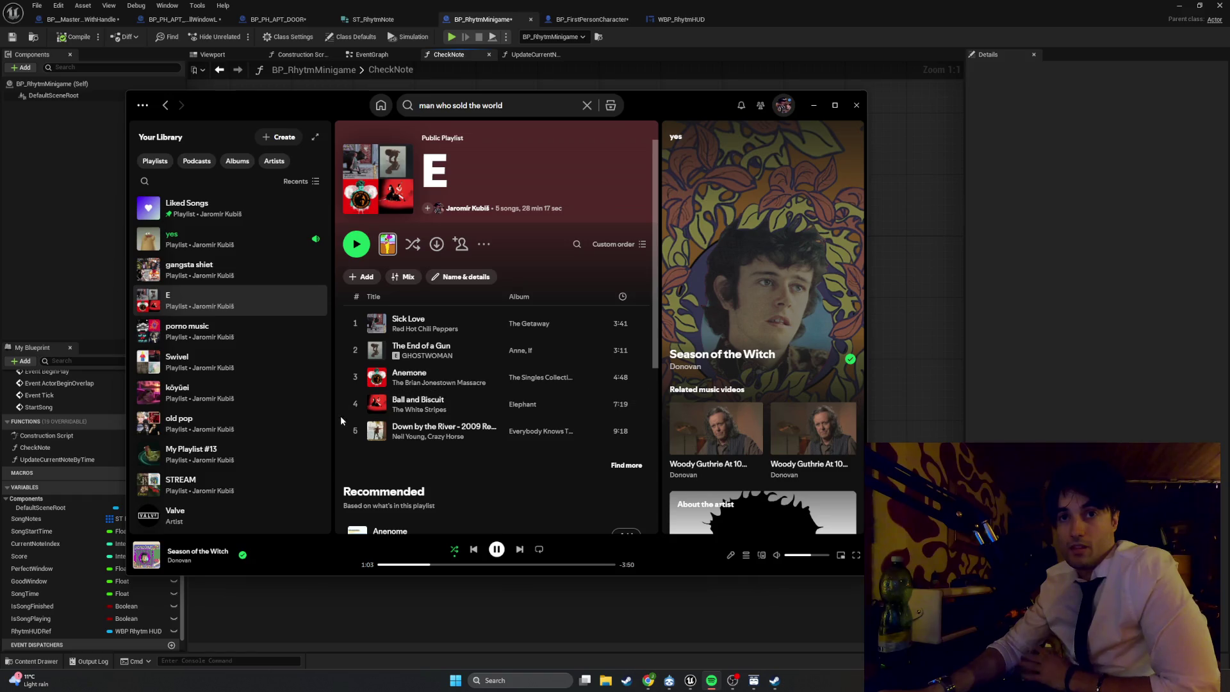
left_click(356, 431)
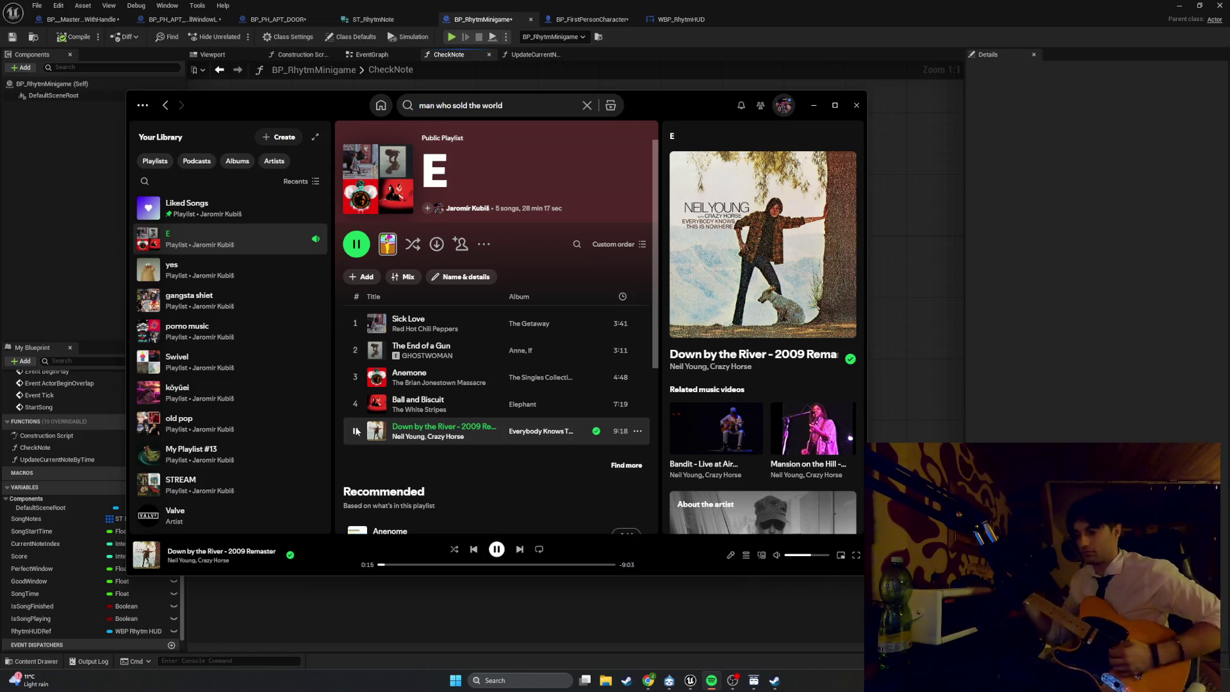
key("space")
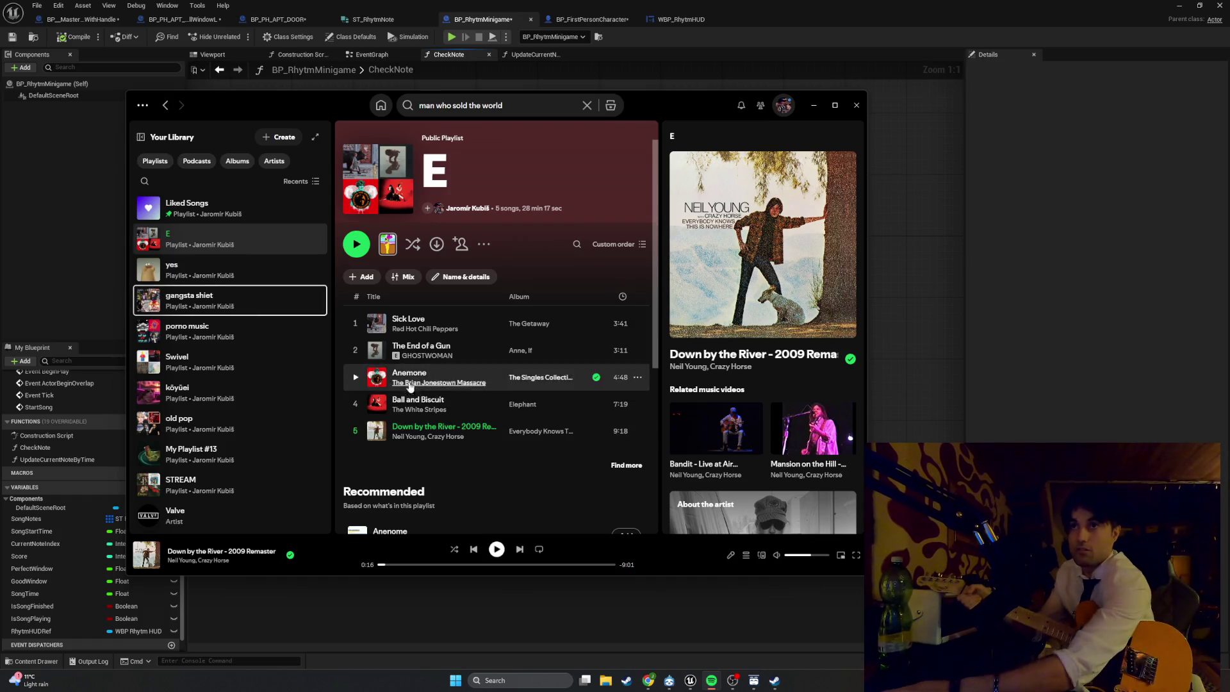
left_click(858, 14)
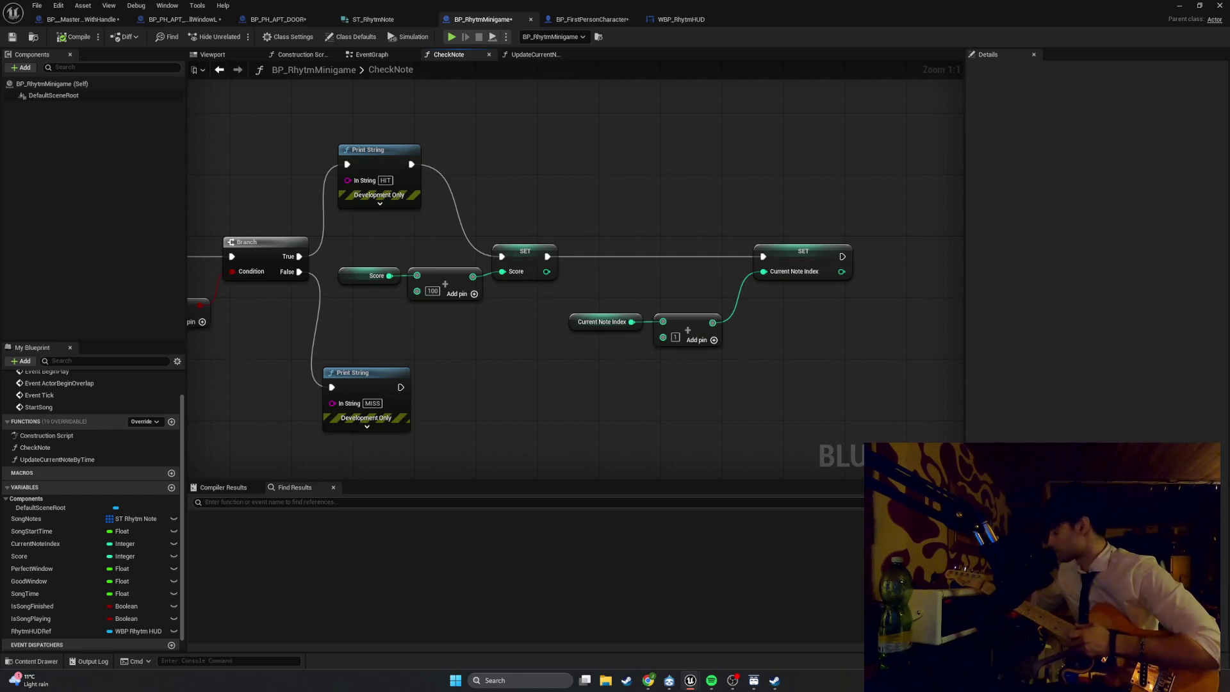
- Turn Spotify's volume up a little and minimize the player
left_click(711, 680)
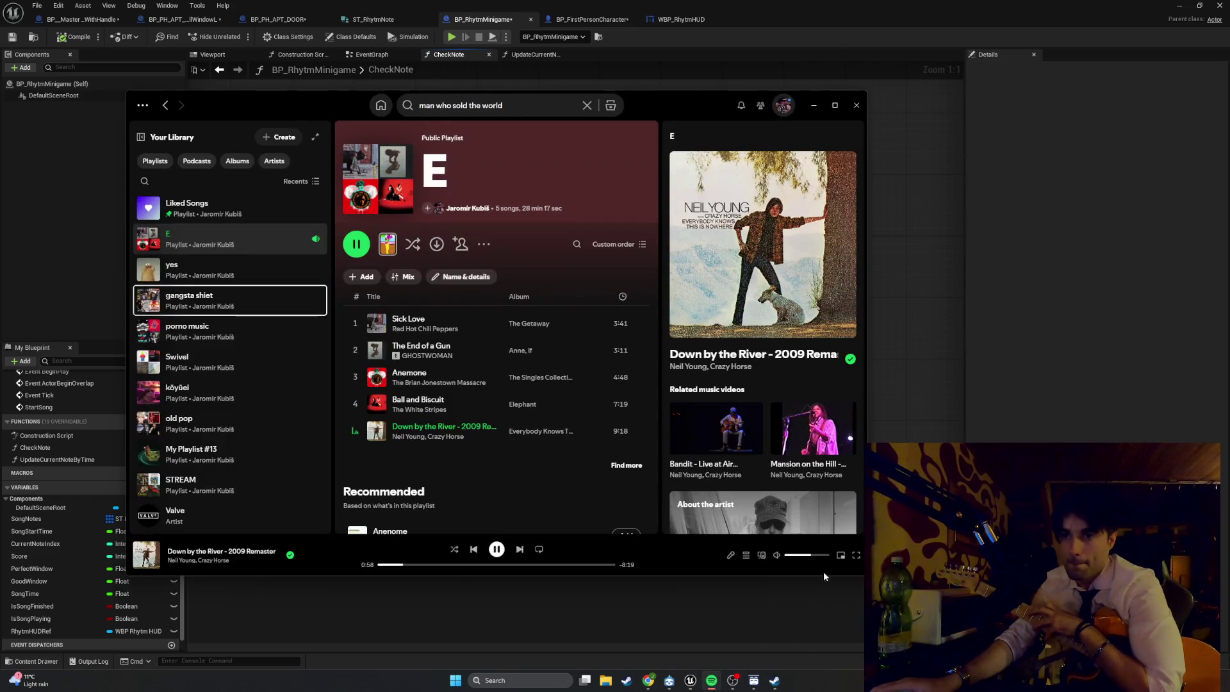
left_click(813, 555)
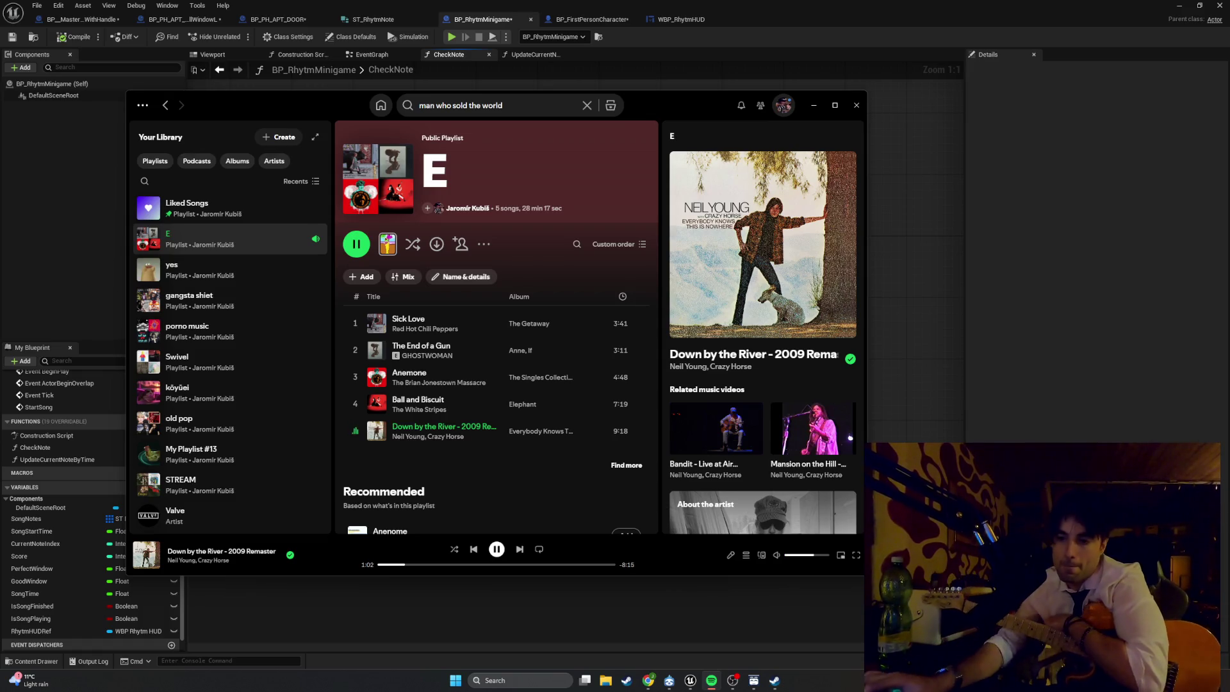
left_click(813, 105)
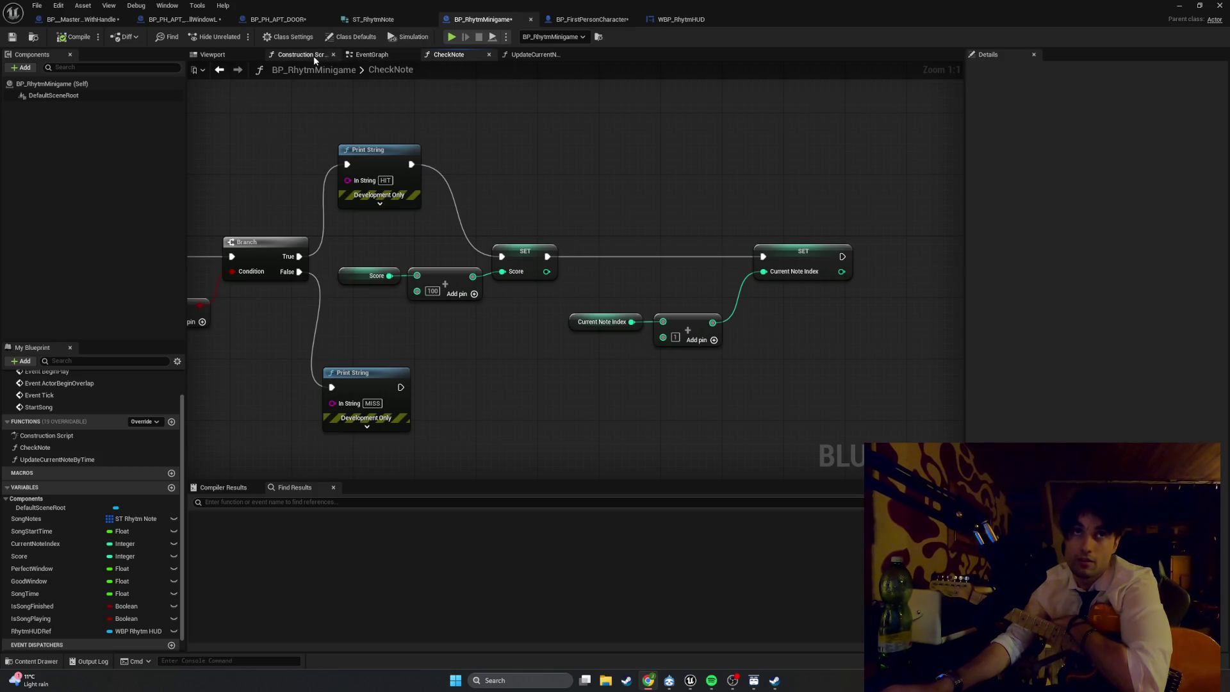
- Pan the CheckNote graph to review earlier nodes, then return to the LvlTEst_0 level editor
mouse_move(383, 314)
left_mouse_down()
mouse_move(477, 330)
mouse_move(549, 321)
mouse_move(522, 307)
mouse_move(423, 326)
mouse_move(568, 315)
mouse_move(482, 315)
left_mouse_up()
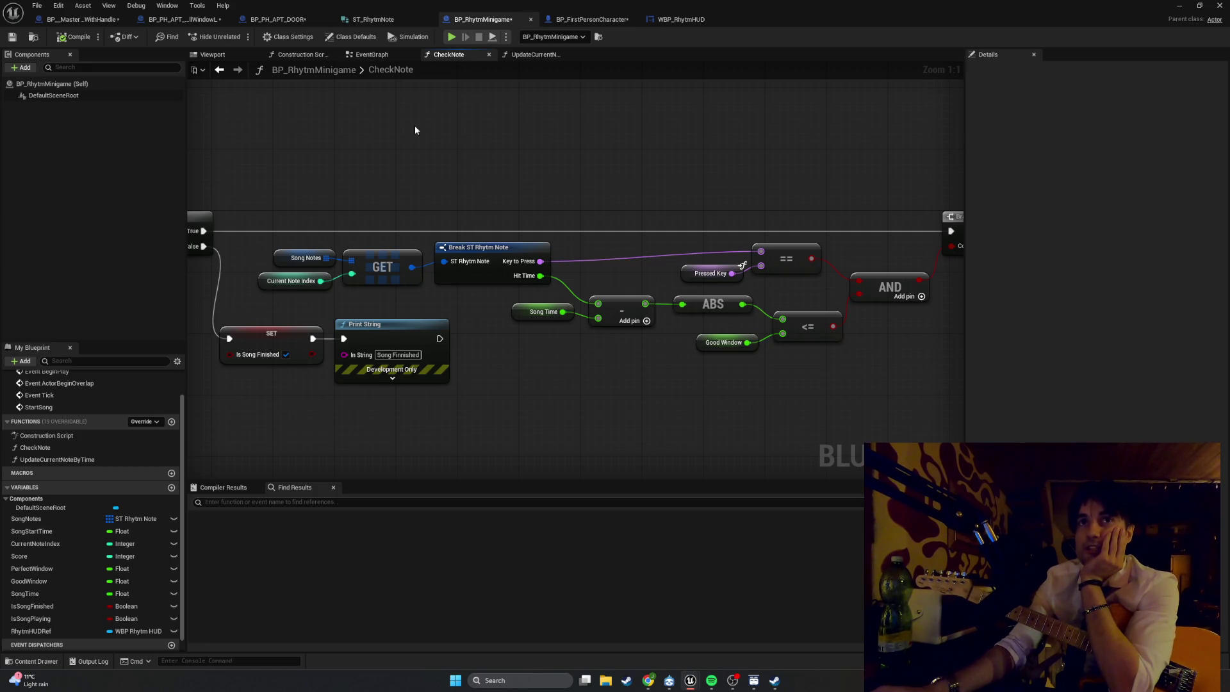
left_click(1175, 5)
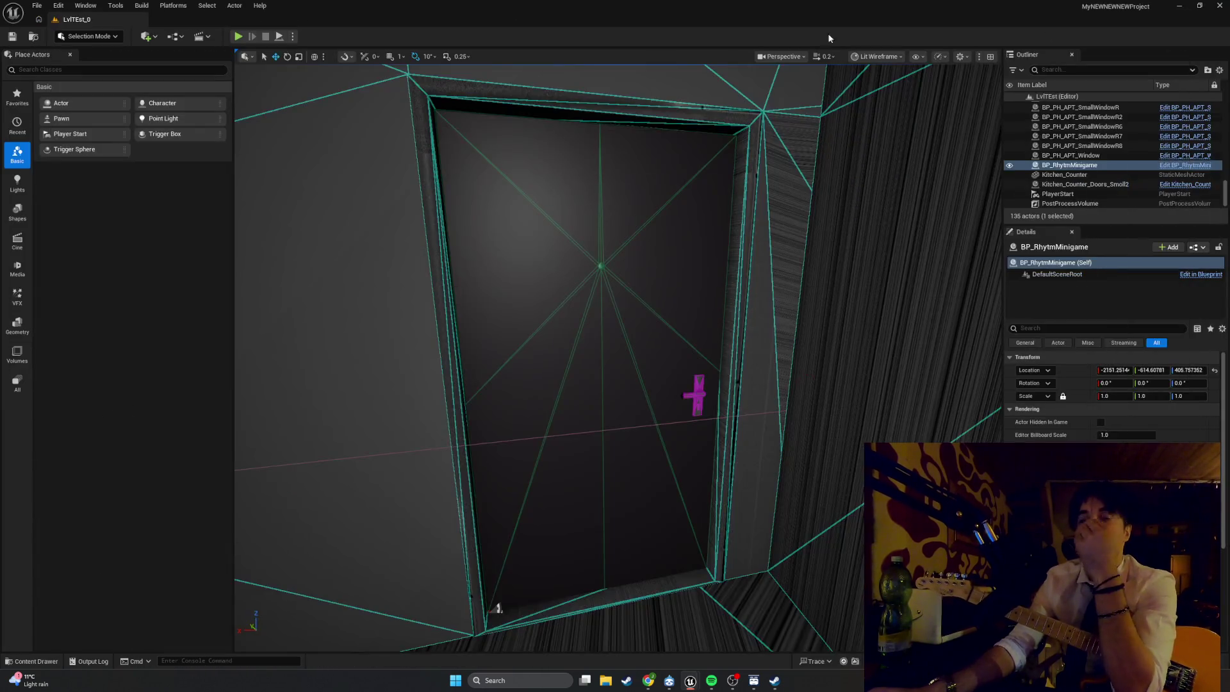
- Run a quick play test of the kitchen level with BP_RhytmMinigame, then stop it
left_click(250, 39)
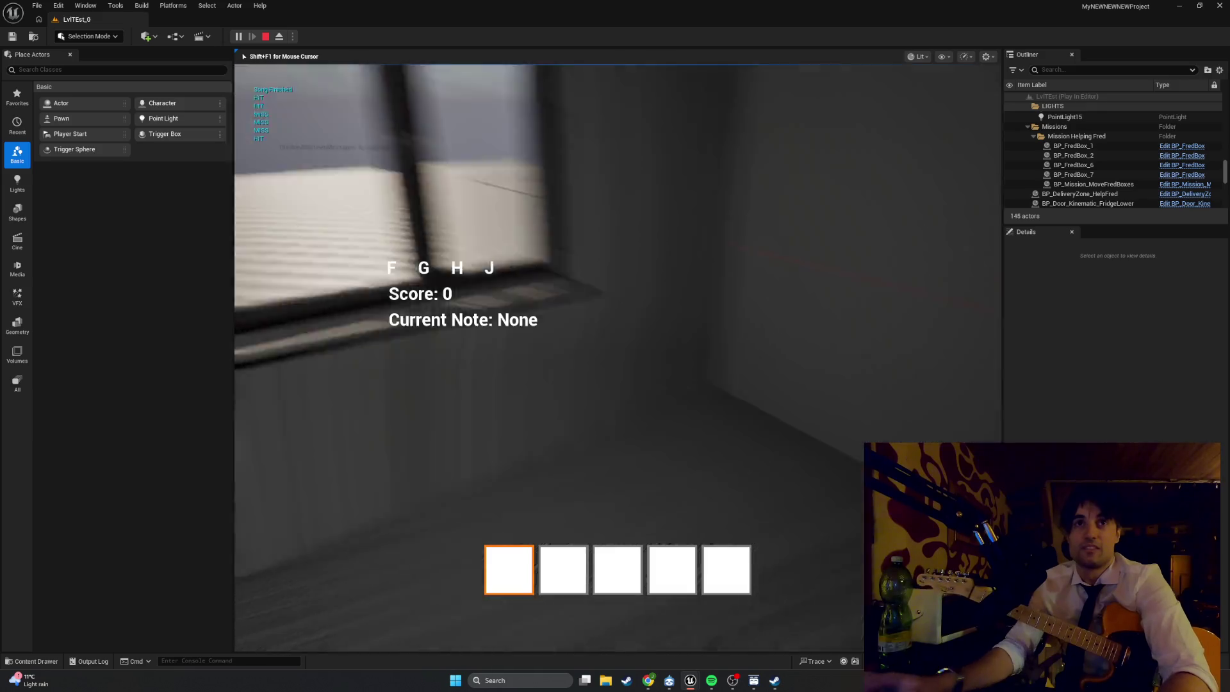
key("Escape")
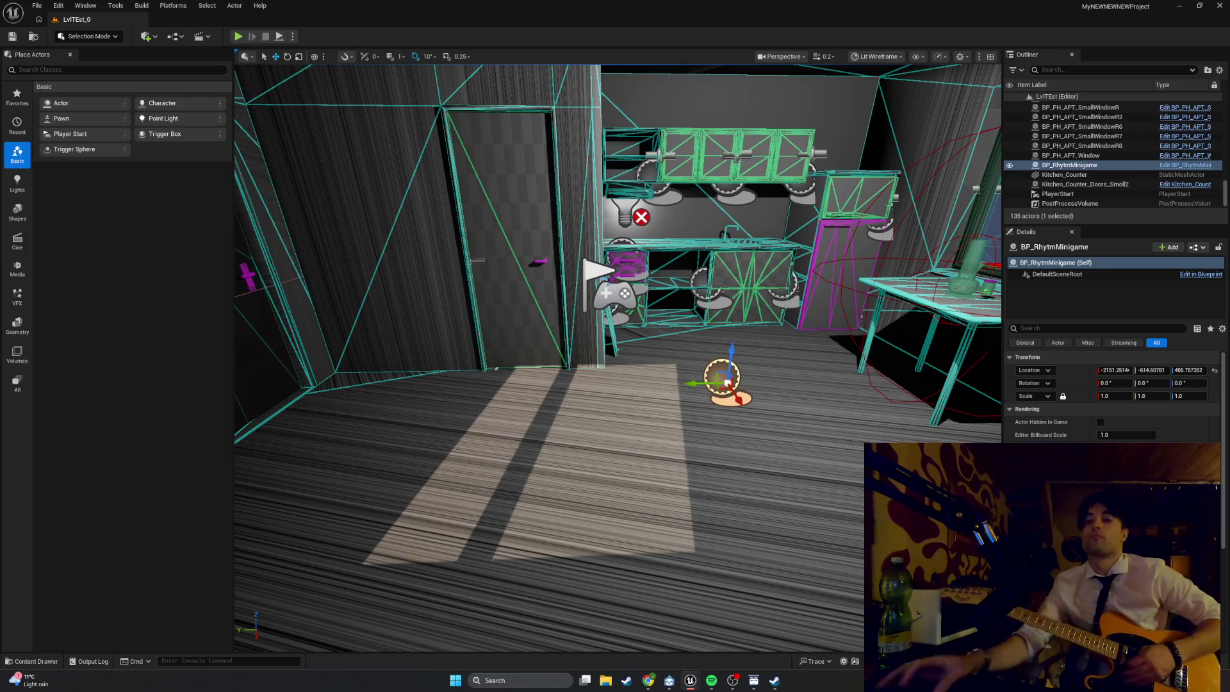
- Start The End of a Gun playing in Spotify and minimize the player
left_click(711, 679)
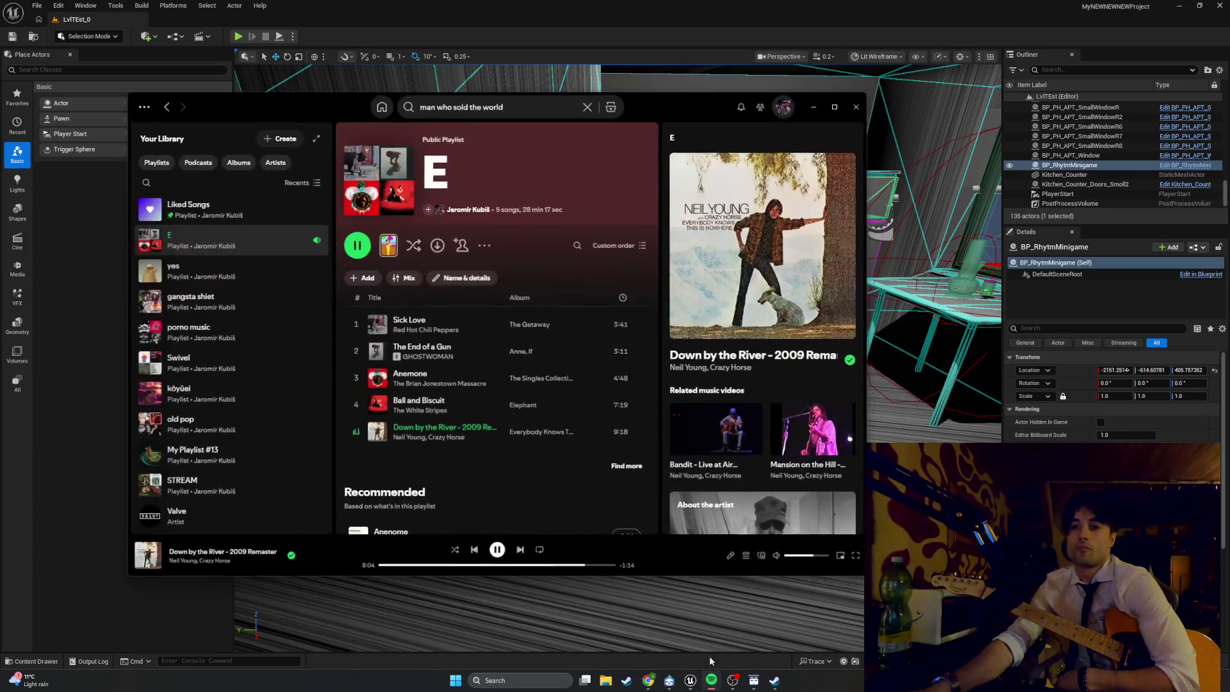
left_click(355, 352)
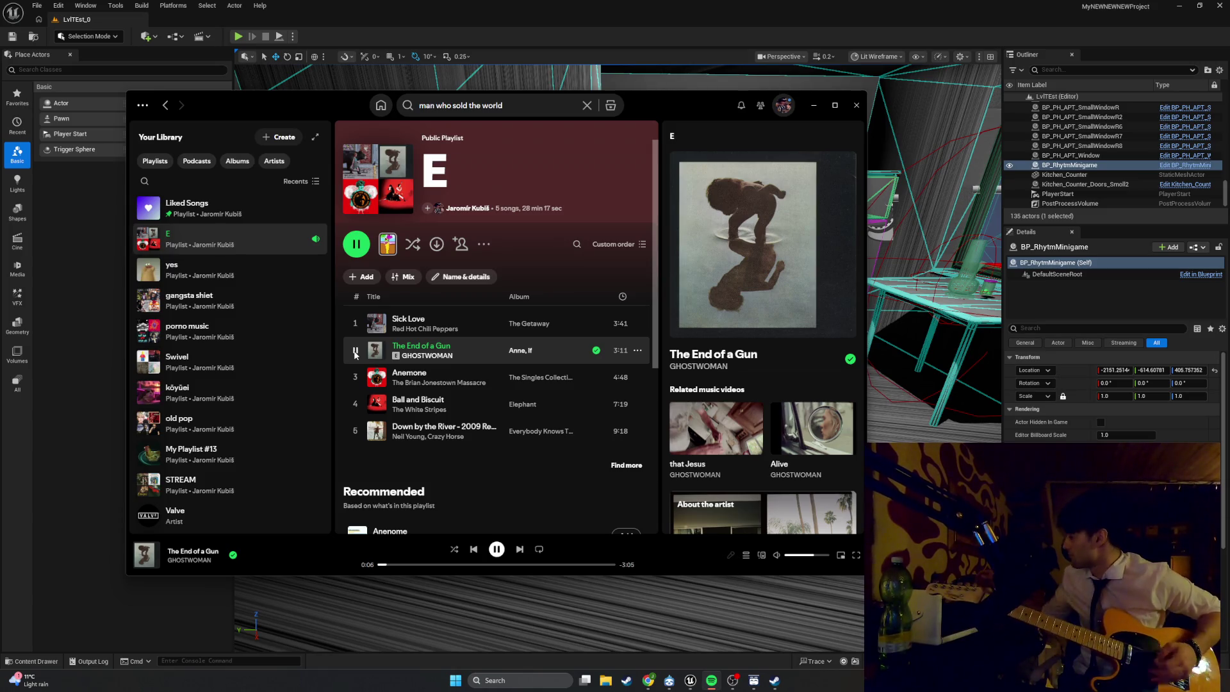
left_click(815, 109)
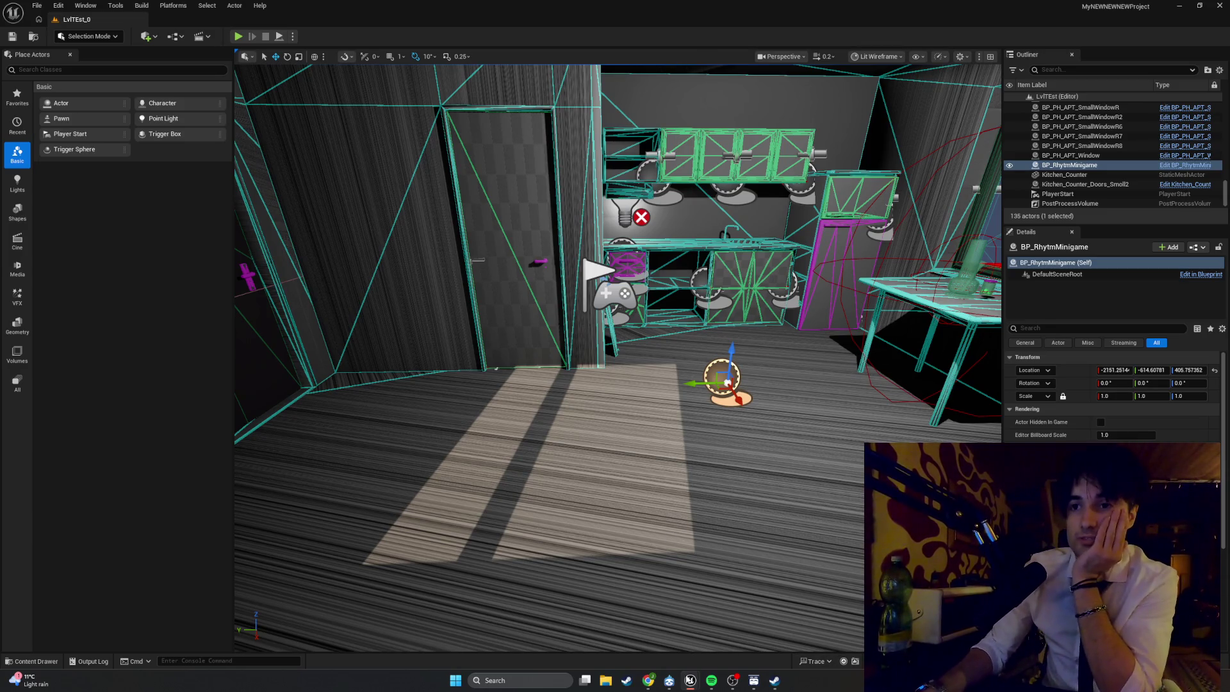
- Return to the rhythm minigame Blueprint and pan CheckNote to show the HIT and MISS branches
mouse_move(690, 680)
left_click(721, 643)
left_click_drag(497, 411, 352, 408)
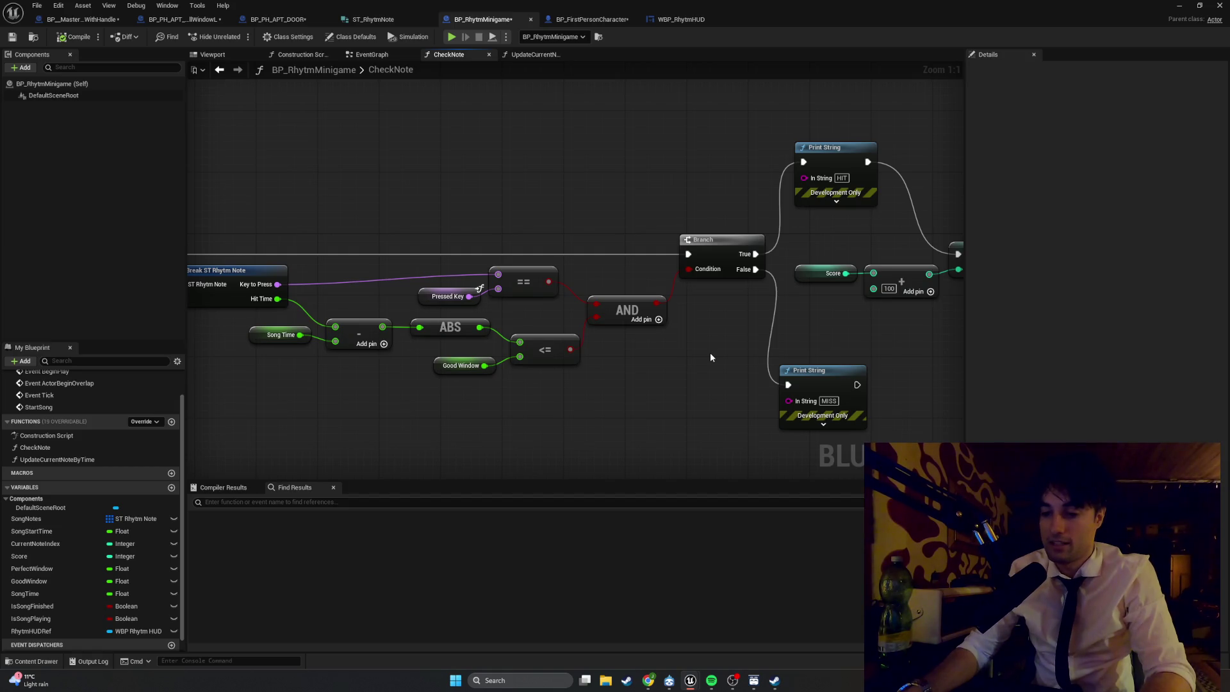
left_click(710, 680)
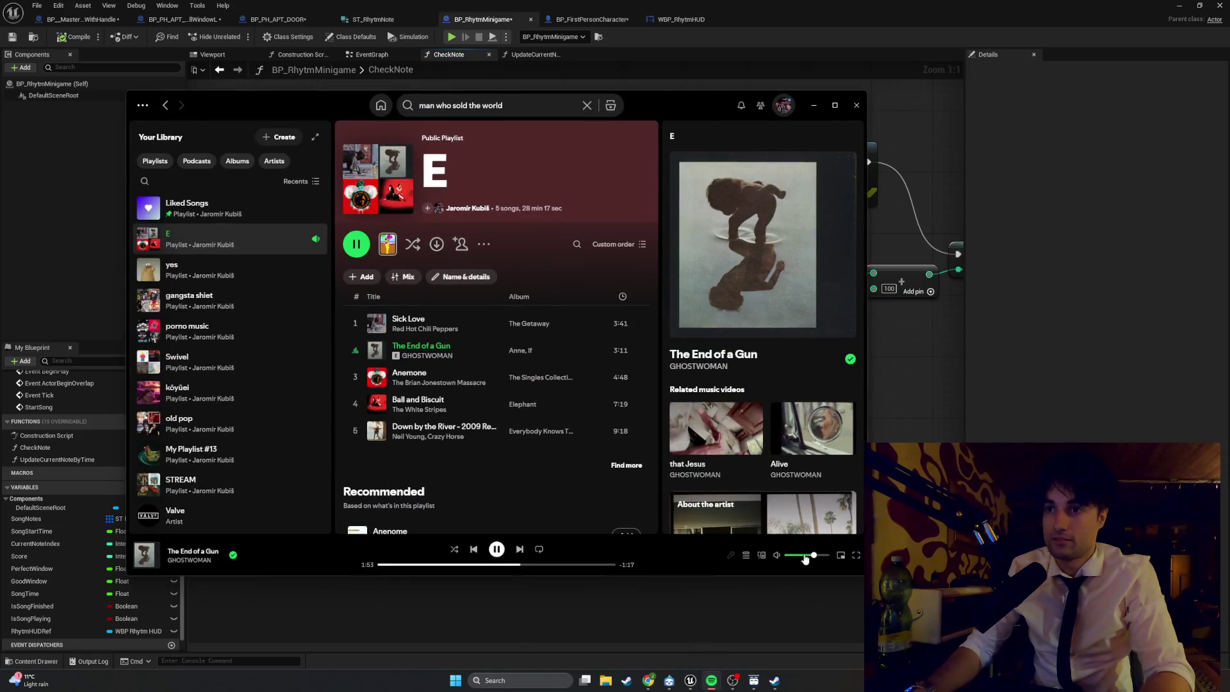
left_click(821, 110)
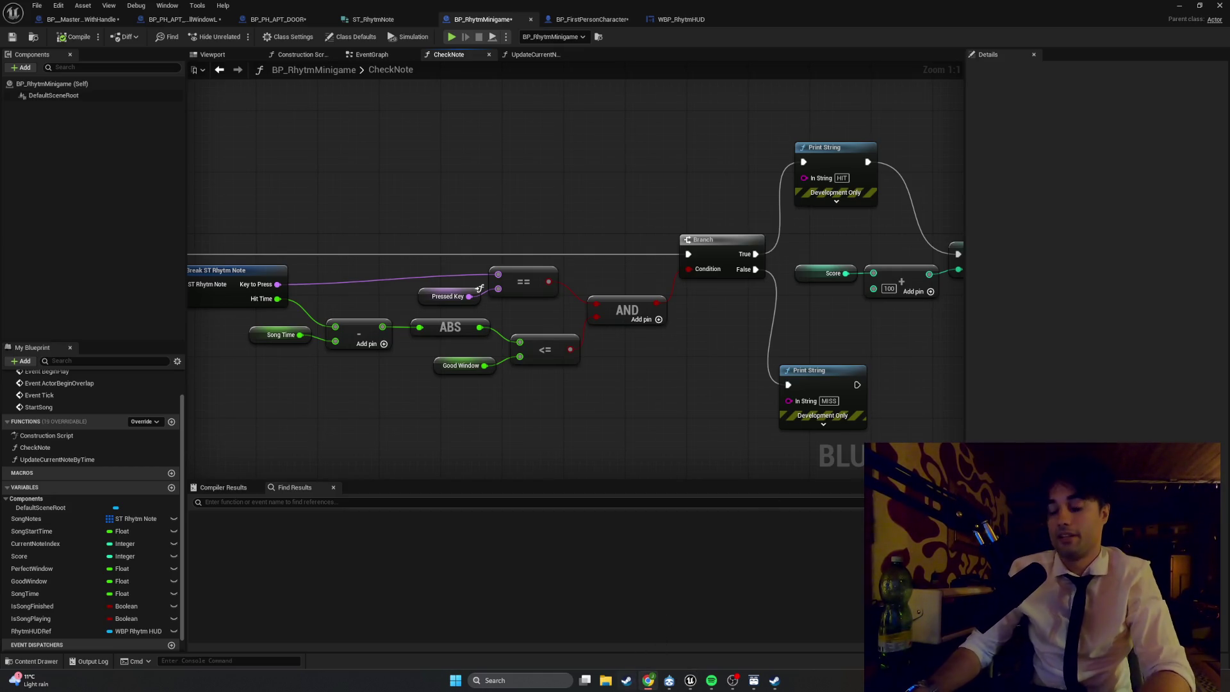
left_click(648, 680)
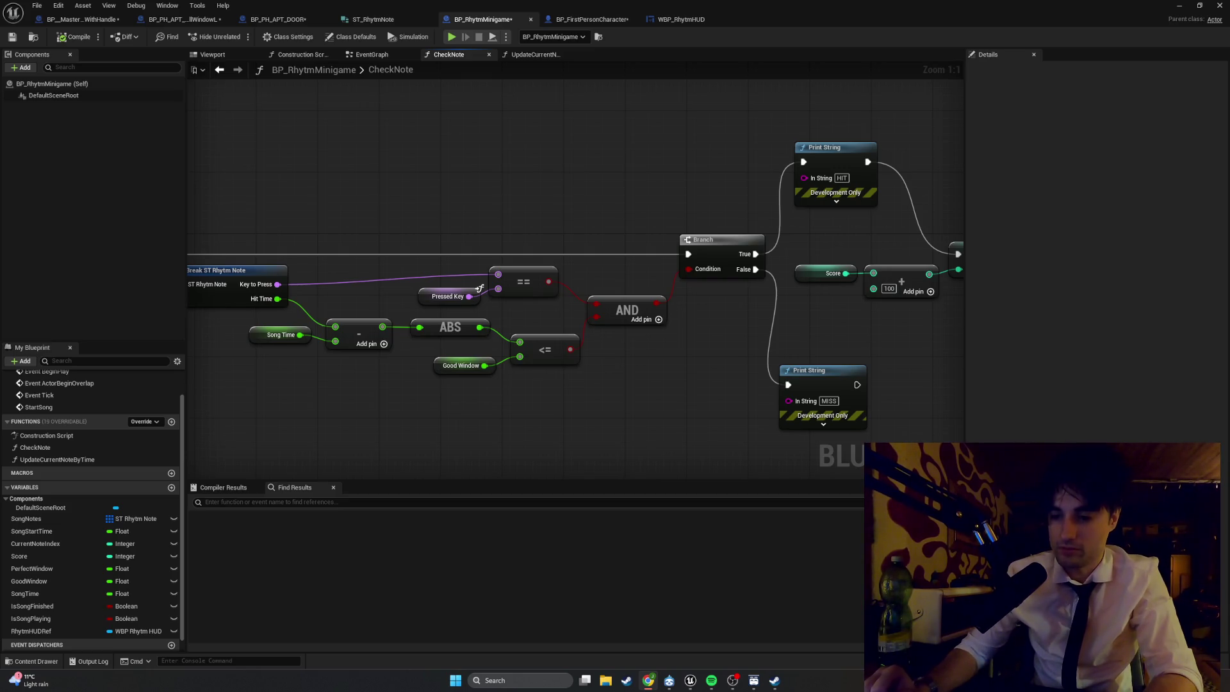
mouse_move(606, 421)
left_mouse_down()
mouse_move(351, 443)
mouse_move(508, 455)
mouse_move(604, 420)
mouse_move(594, 420)
left_mouse_up()
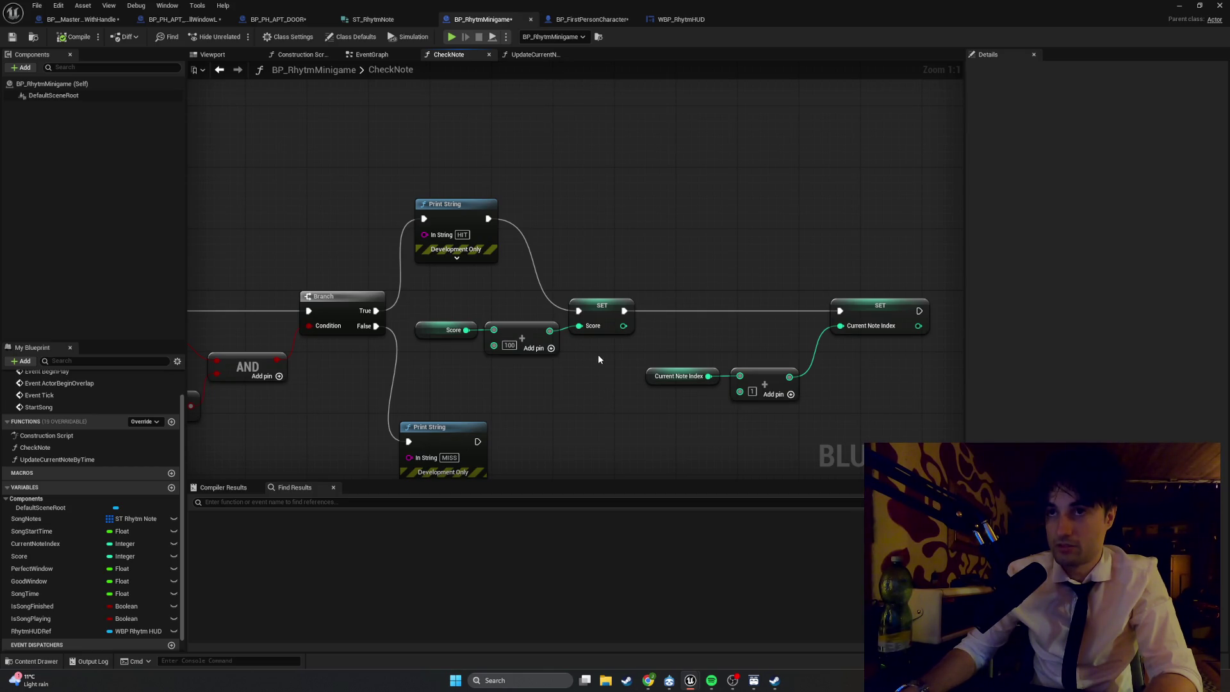
- Add a RhythmHUDRef getter and call Update Score Text on it
mouse_move(78, 629)
left_mouse_down()
mouse_move(621, 354)
mouse_move(587, 358)
mouse_move(700, 335)
mouse_move(709, 288)
left_mouse_up()
left_click(608, 379)
type("update")
key("Return")
- Wire Update Score Text between SET Score and SET Current Note Index, then tidy the nodes
left_click_drag(625, 311, 700, 310)
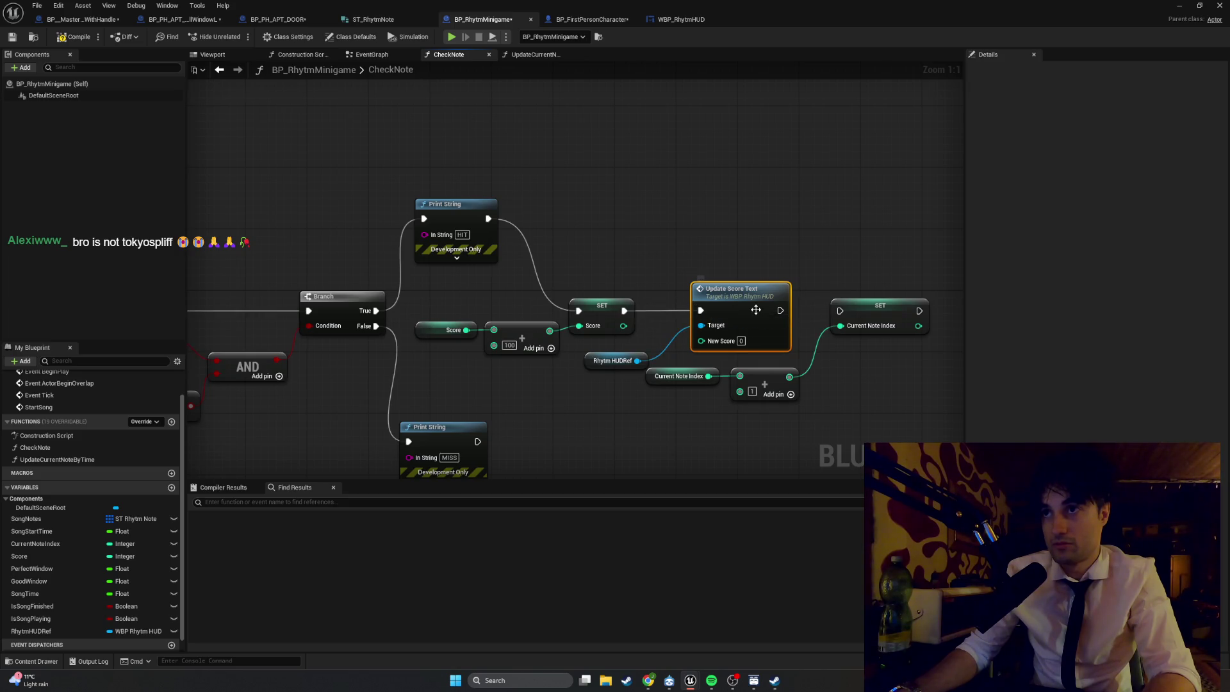
left_click_drag(780, 310, 840, 311)
left_click_drag(589, 363, 610, 347)
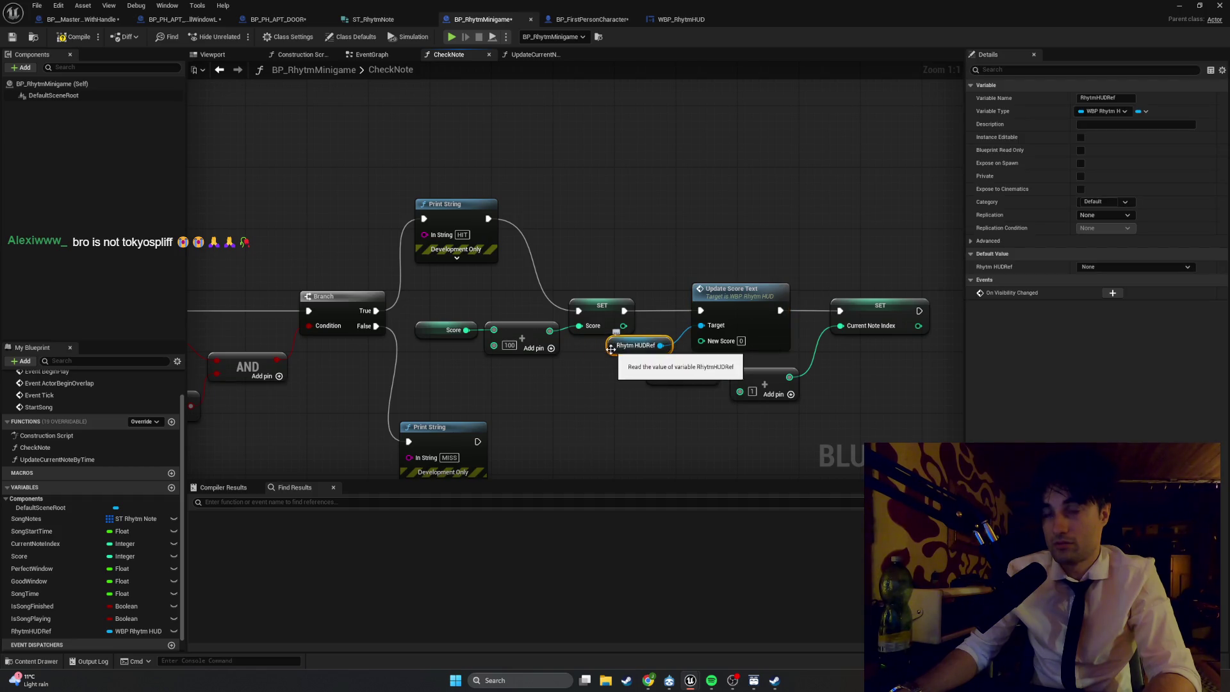
left_click_drag(764, 385, 819, 376)
left_click(386, 167)
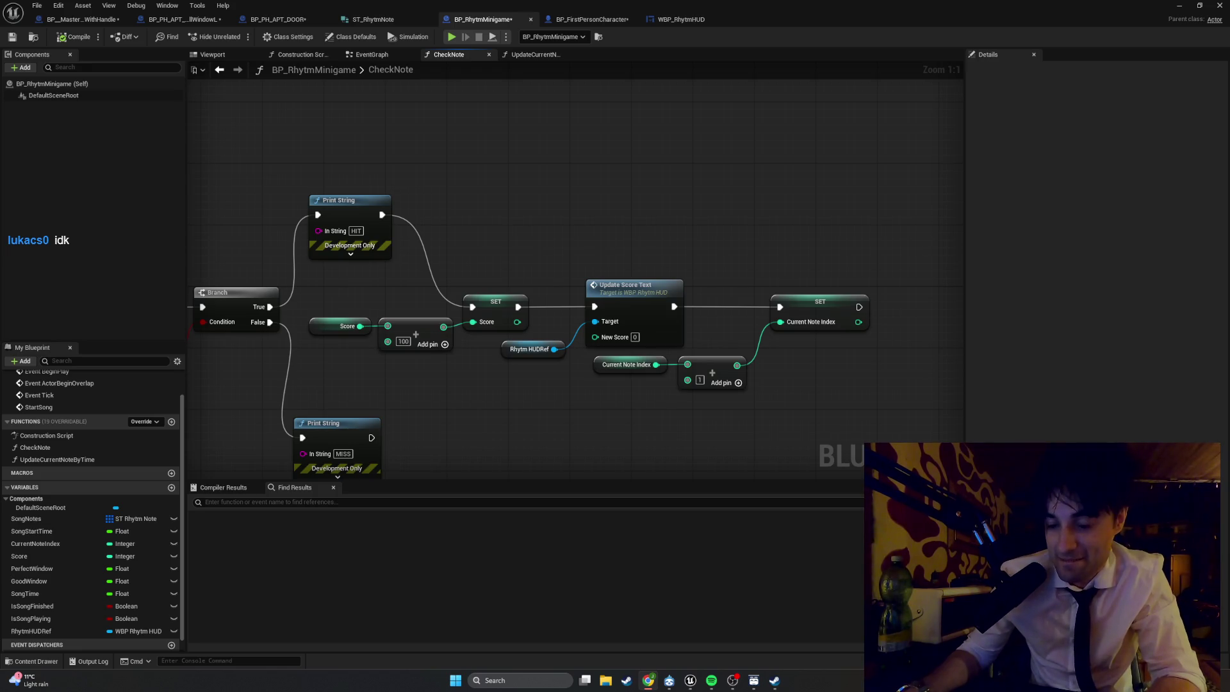
left_click(648, 680)
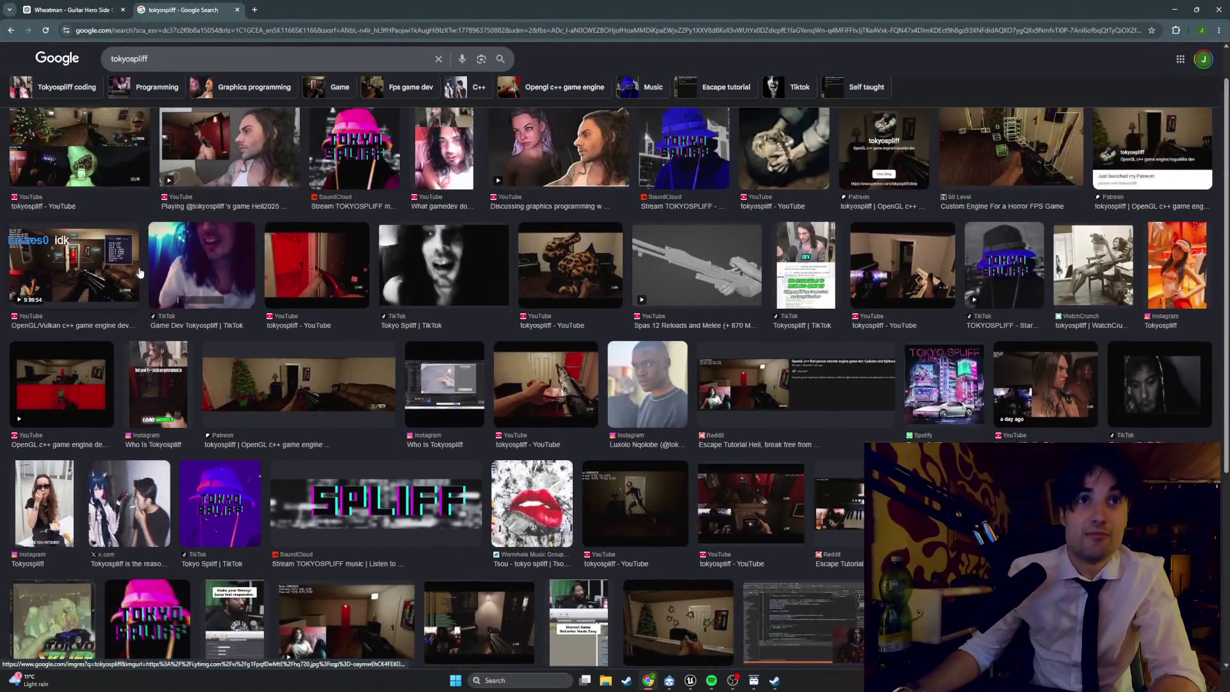
- Preview the Hell2025 YouTube video result, then minimize Chrome to get back to the Blueprint
scroll(206, 200, "up", 2)
left_click(206, 200)
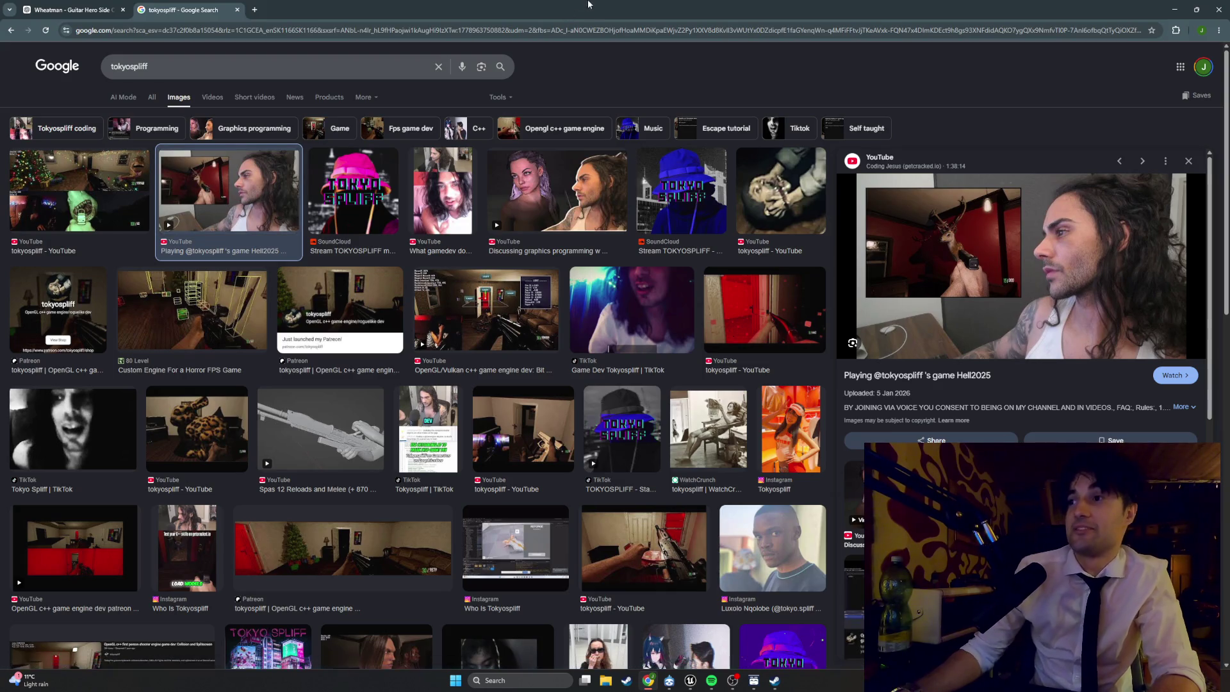
key("super+Down")
key("super+Down")
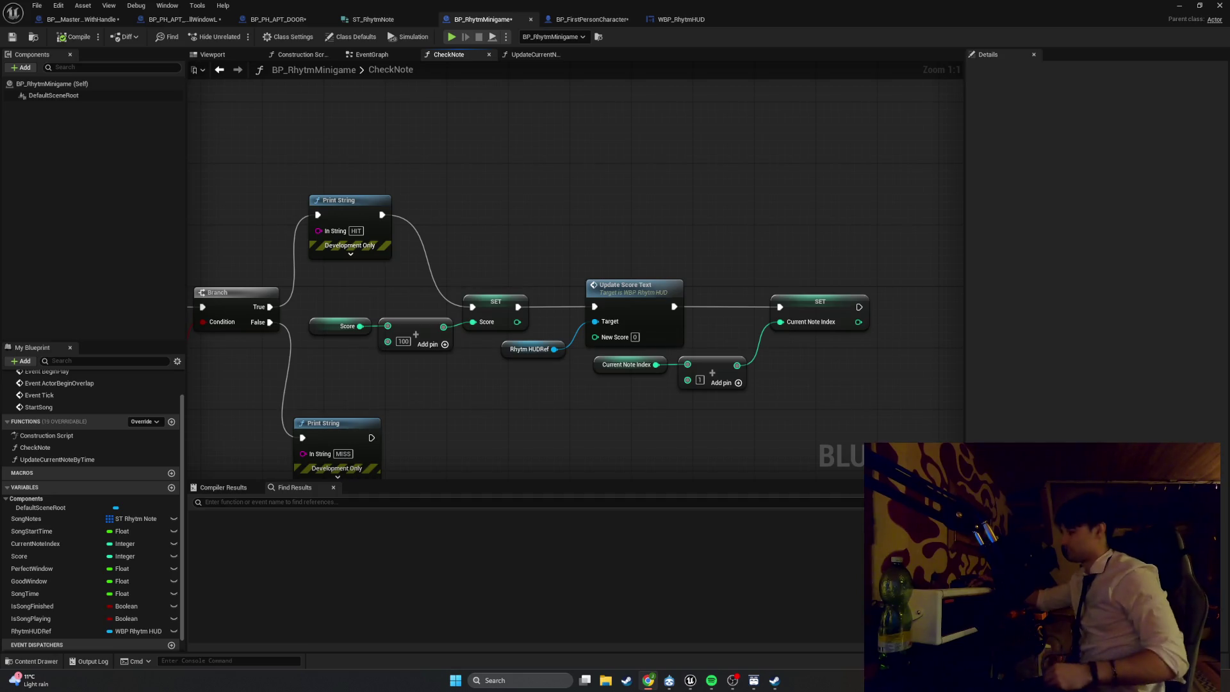
- Turn up Spotify's volume while Anemone plays, then return to the Unreal CheckNote graph
left_click(711, 680)
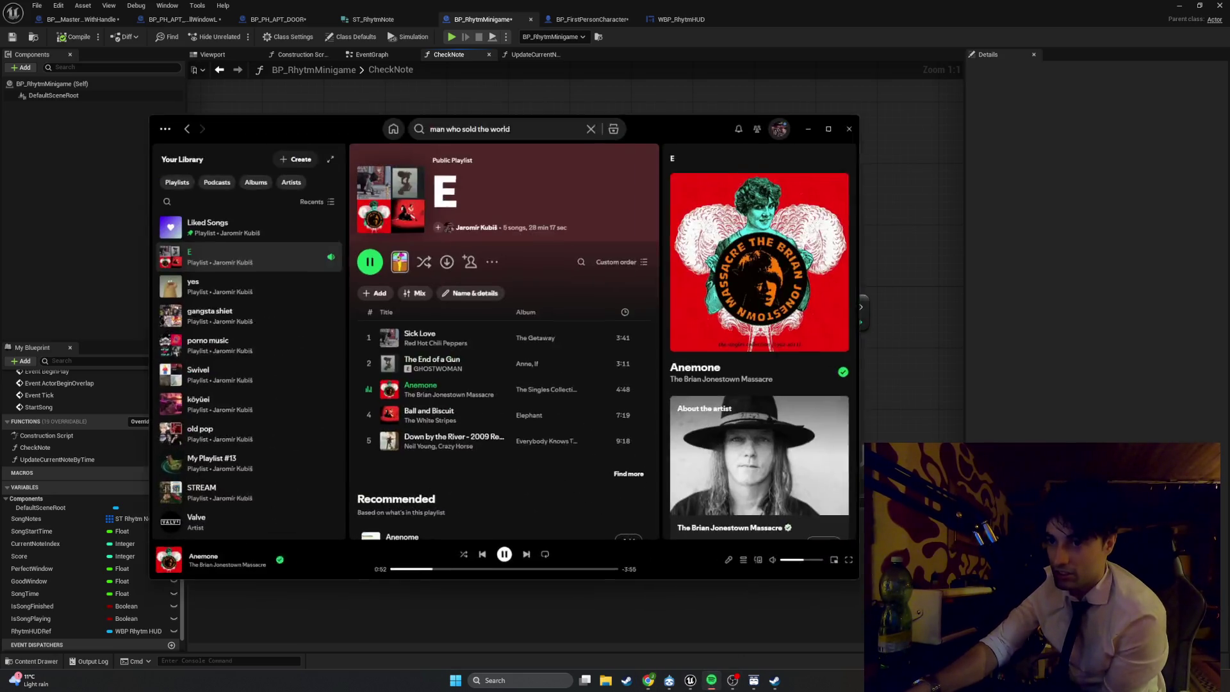
left_click_drag(806, 554, 815, 556)
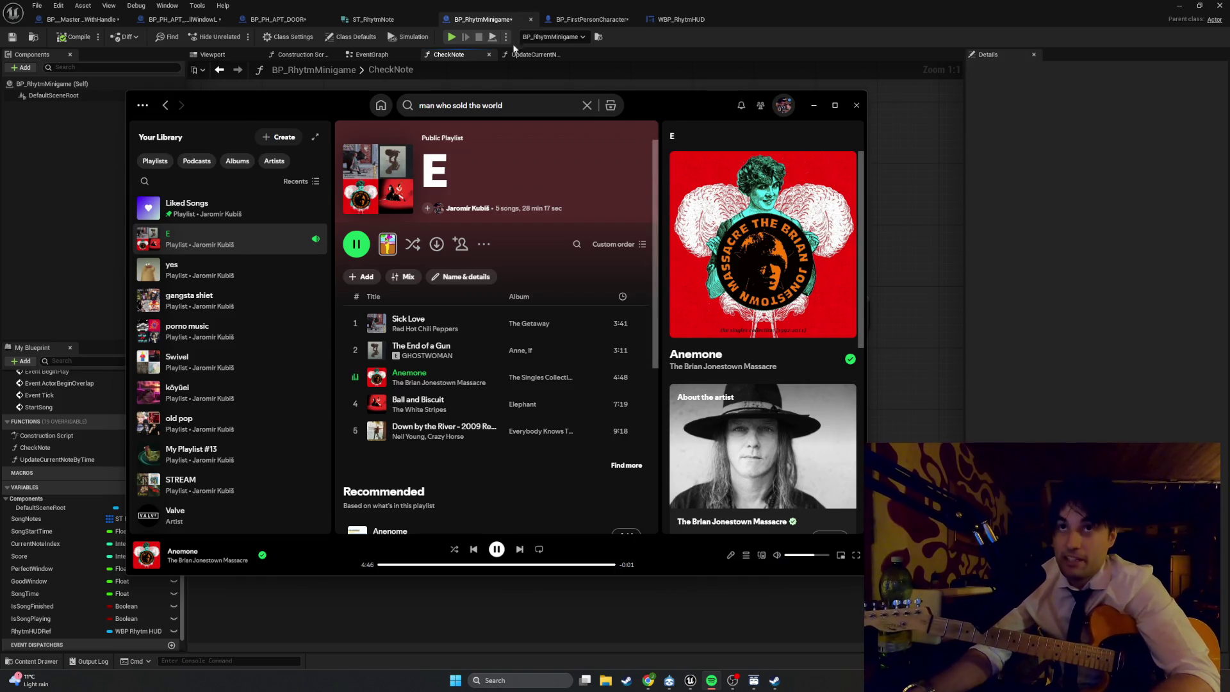
left_click(406, 24)
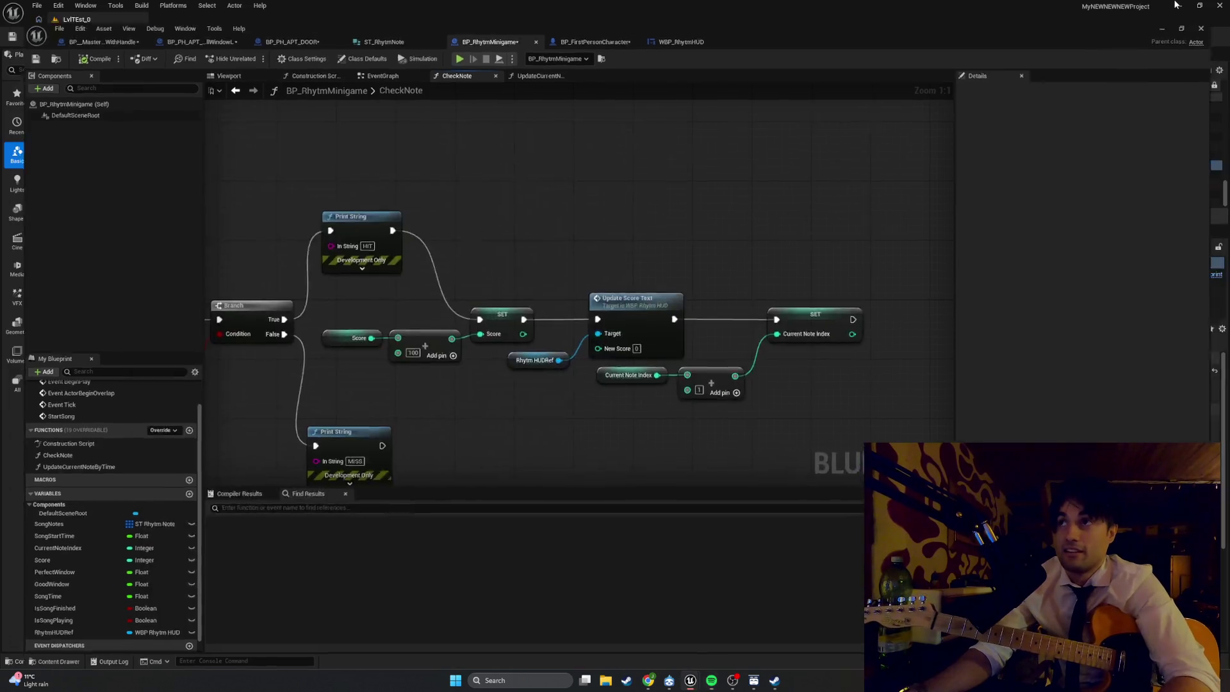
- Play-test the level in PIE, seeing the HUD show Score: 0, then return to CheckNote
key("alt+Tab")
left_click(240, 37)
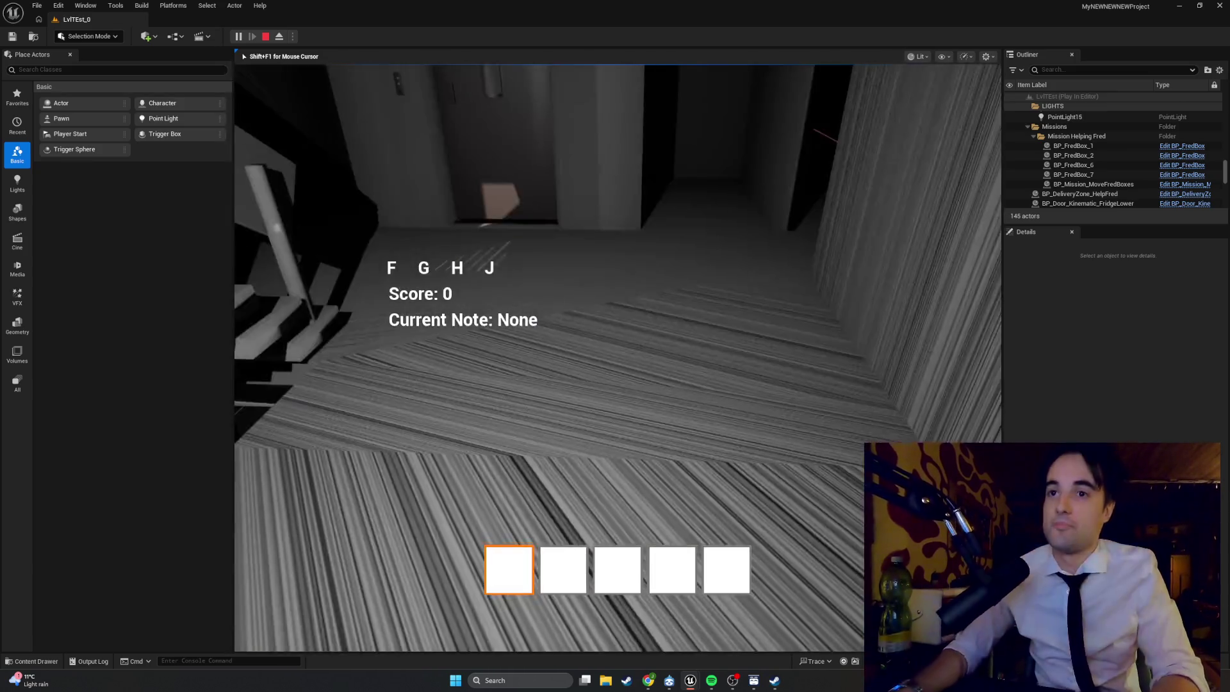
key("Escape")
left_click(705, 659)
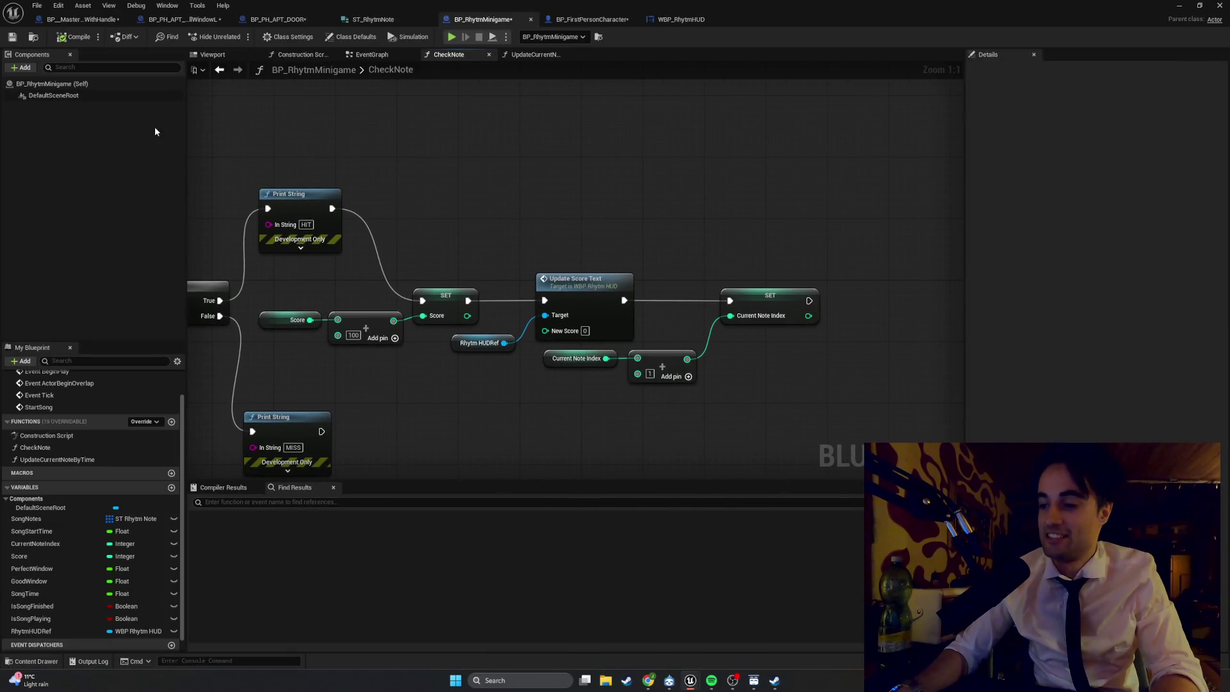
- Save the BP_RhytmMinigame Blueprint and pan to bring the Branch and AND nodes into view
left_click(12, 37)
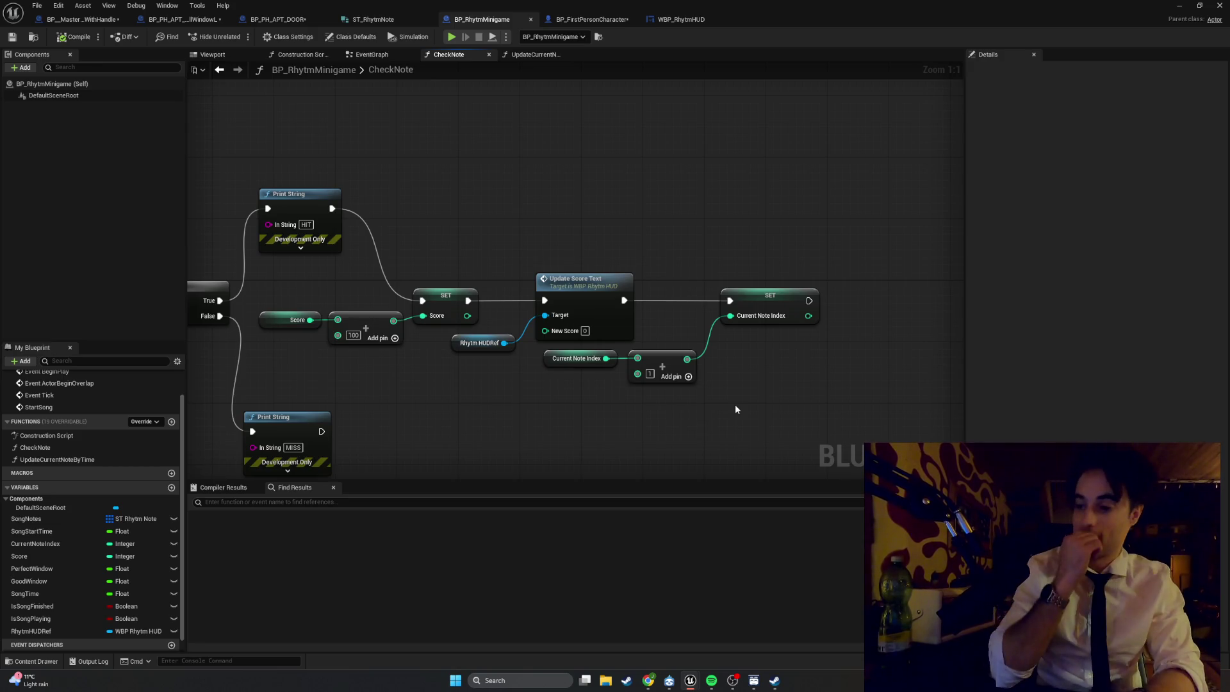
left_click_drag(447, 412, 648, 402)
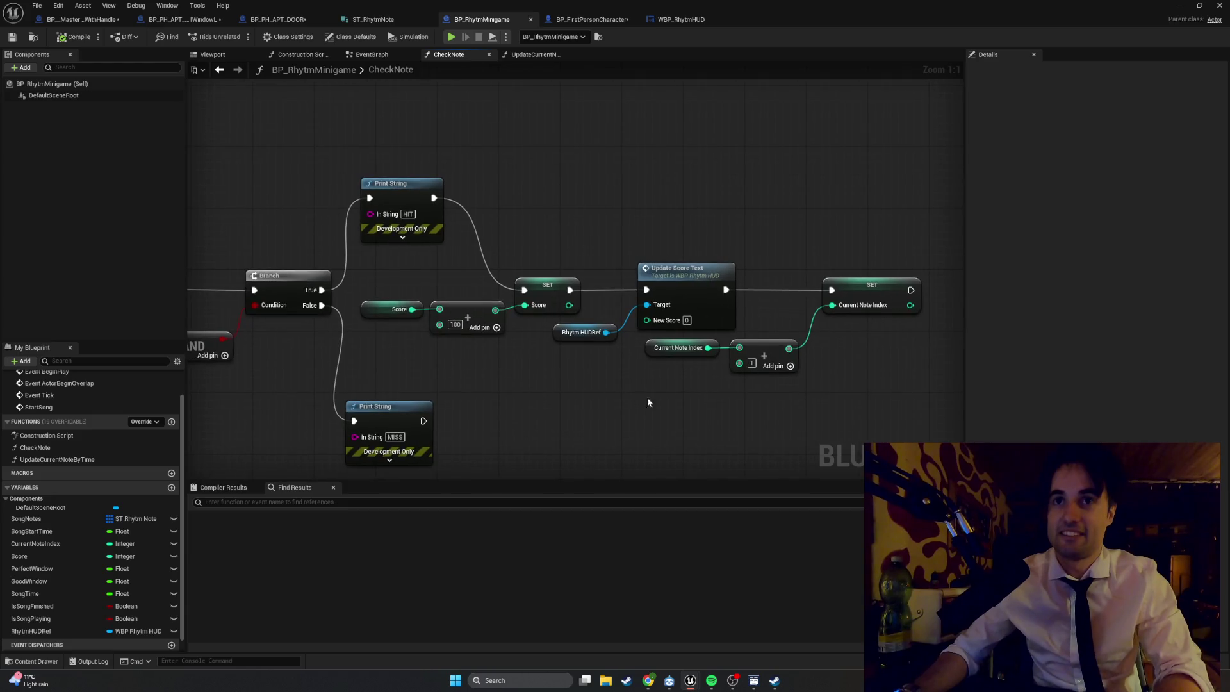
- Select the Score, Update Score Text, HUDRef and note-index nodes and raise them level with HIT Print String
mouse_move(935, 413)
left_mouse_down()
mouse_move(448, 255)
mouse_move(349, 410)
left_mouse_up()
mouse_move(838, 263)
left_mouse_down()
mouse_move(570, 360)
mouse_move(398, 358)
left_mouse_up()
mouse_move(557, 286)
left_mouse_down()
mouse_move(626, 230)
mouse_move(648, 191)
left_mouse_up()
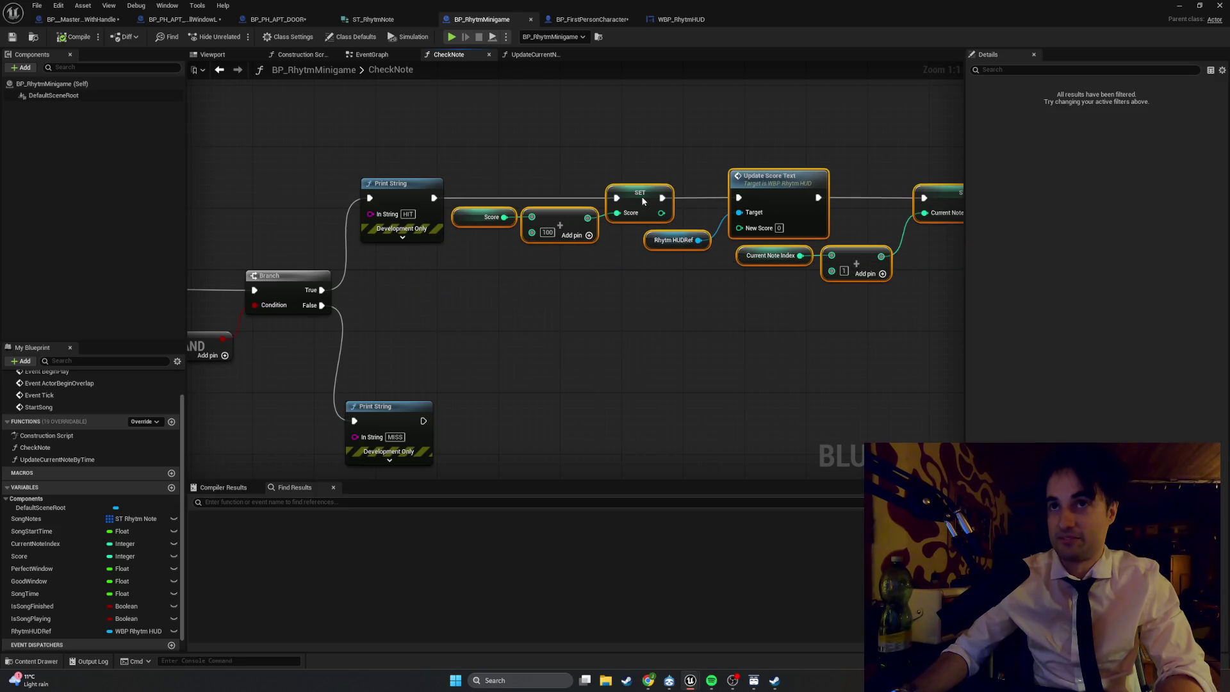
left_click(624, 317)
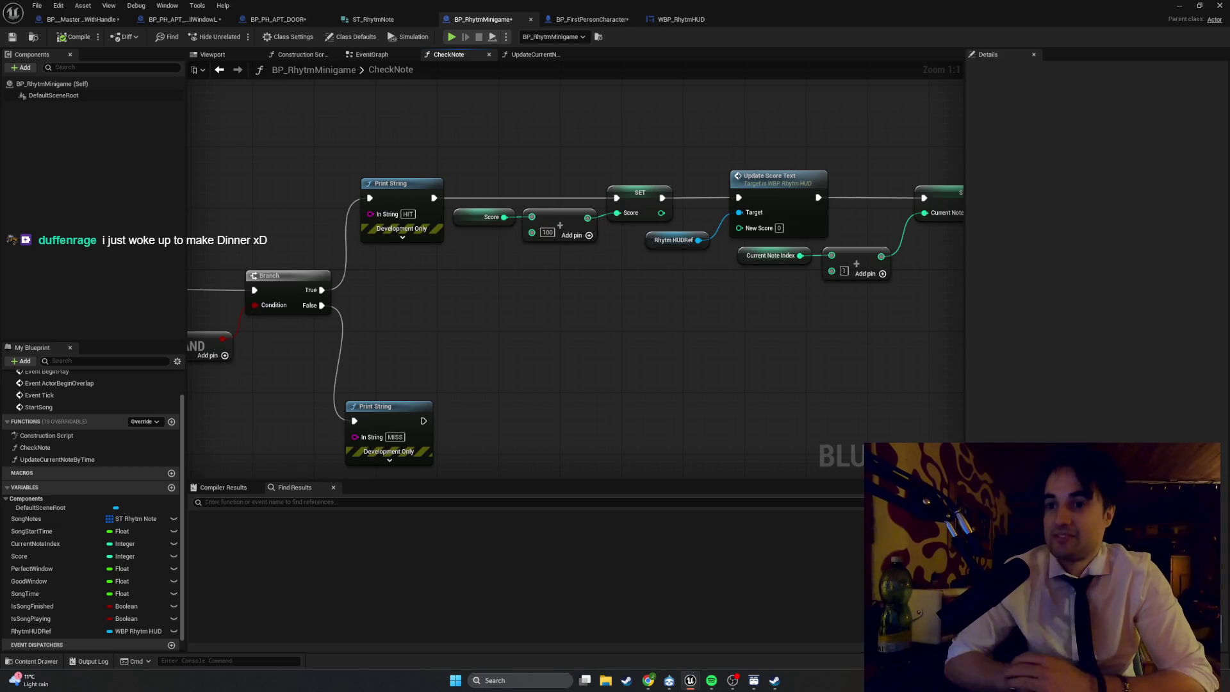
- Lower Spotify's volume slightly while Ball and Biscuit plays, then minimize the player
left_click(714, 680)
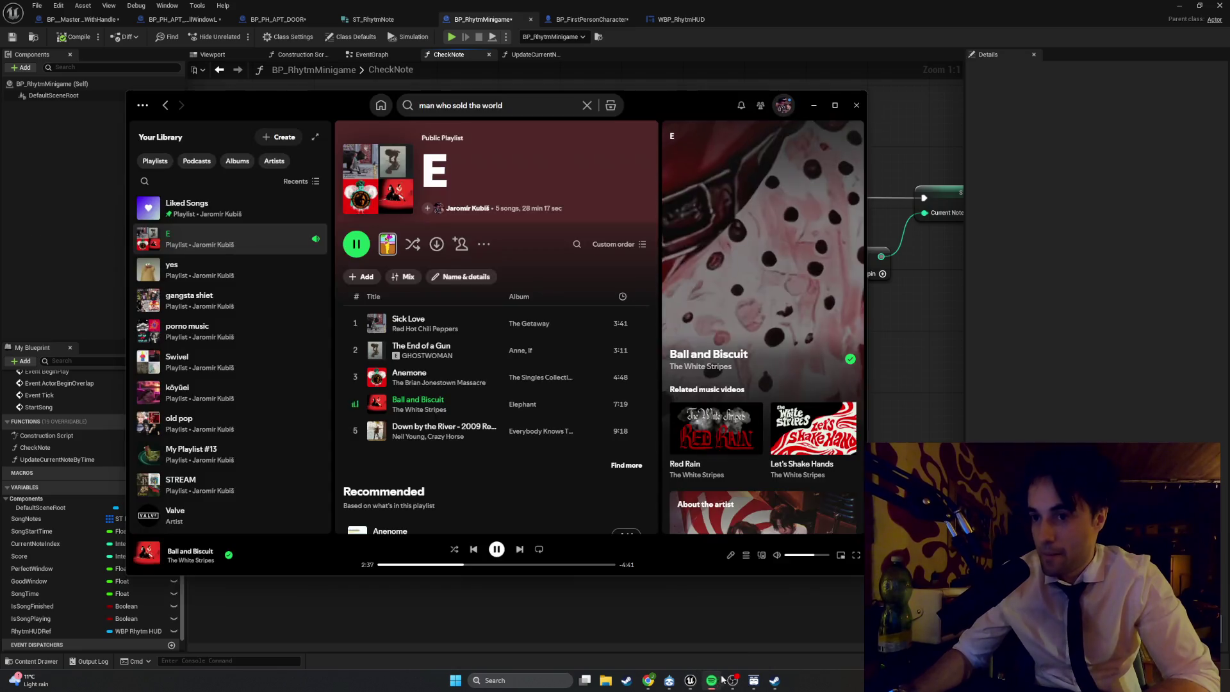
left_click(809, 556)
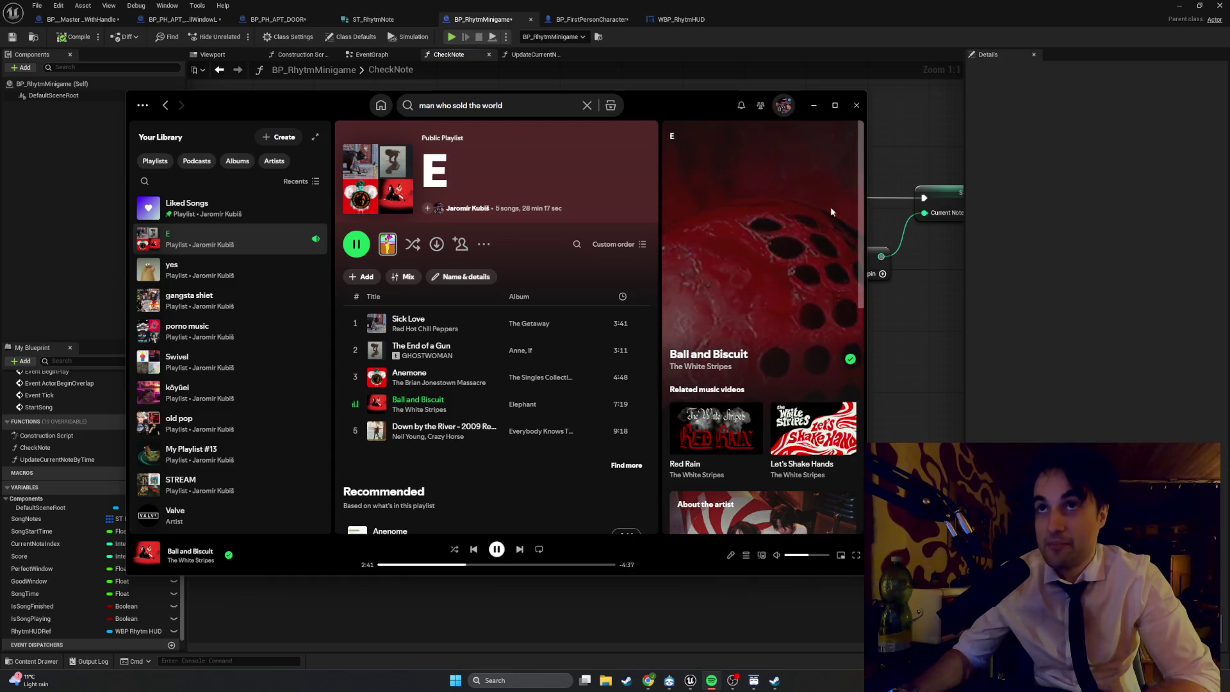
left_click(812, 105)
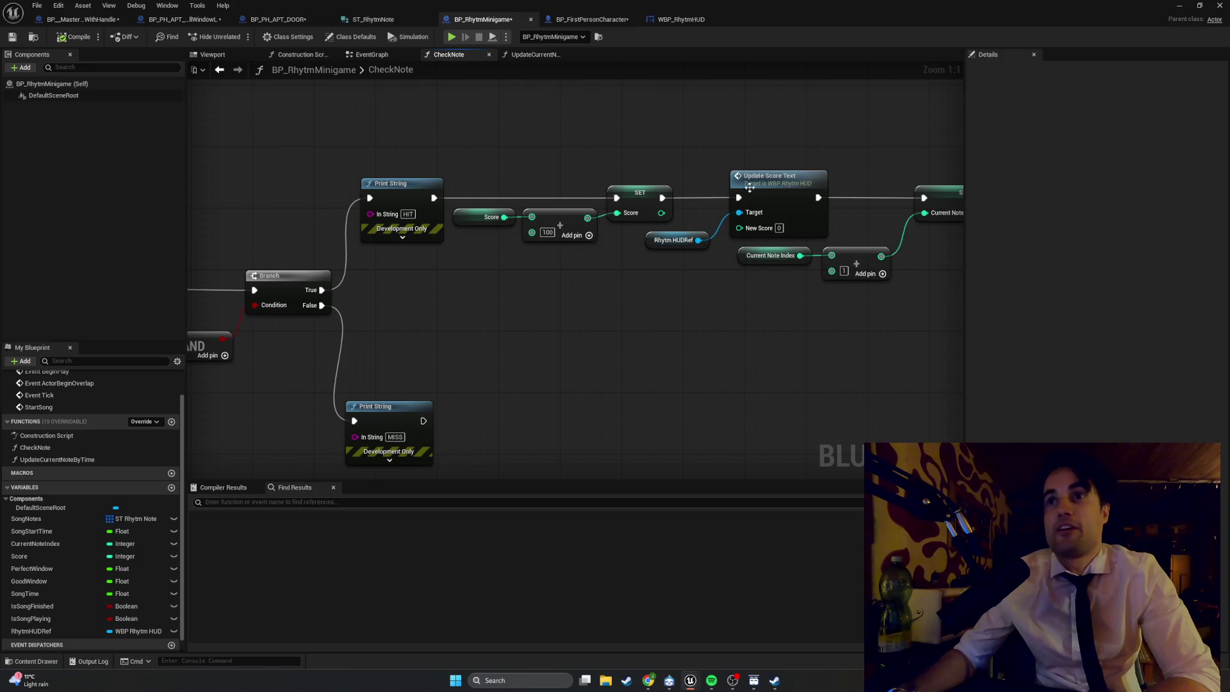
- Move the Current Note Index getter, Add and SET nodes left toward Update Score Text
mouse_move(892, 259)
left_mouse_down()
mouse_move(728, 265)
mouse_move(771, 196)
left_mouse_up()
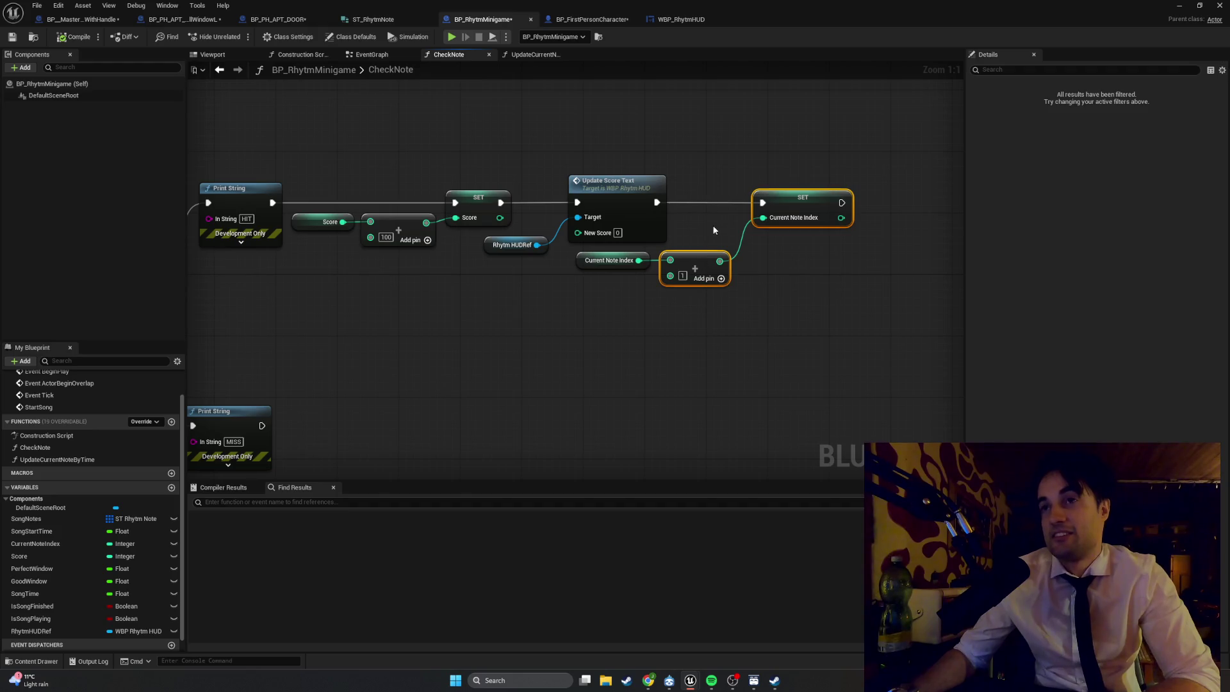
mouse_move(816, 296)
left_mouse_down()
mouse_move(673, 192)
mouse_move(686, 190)
left_mouse_up()
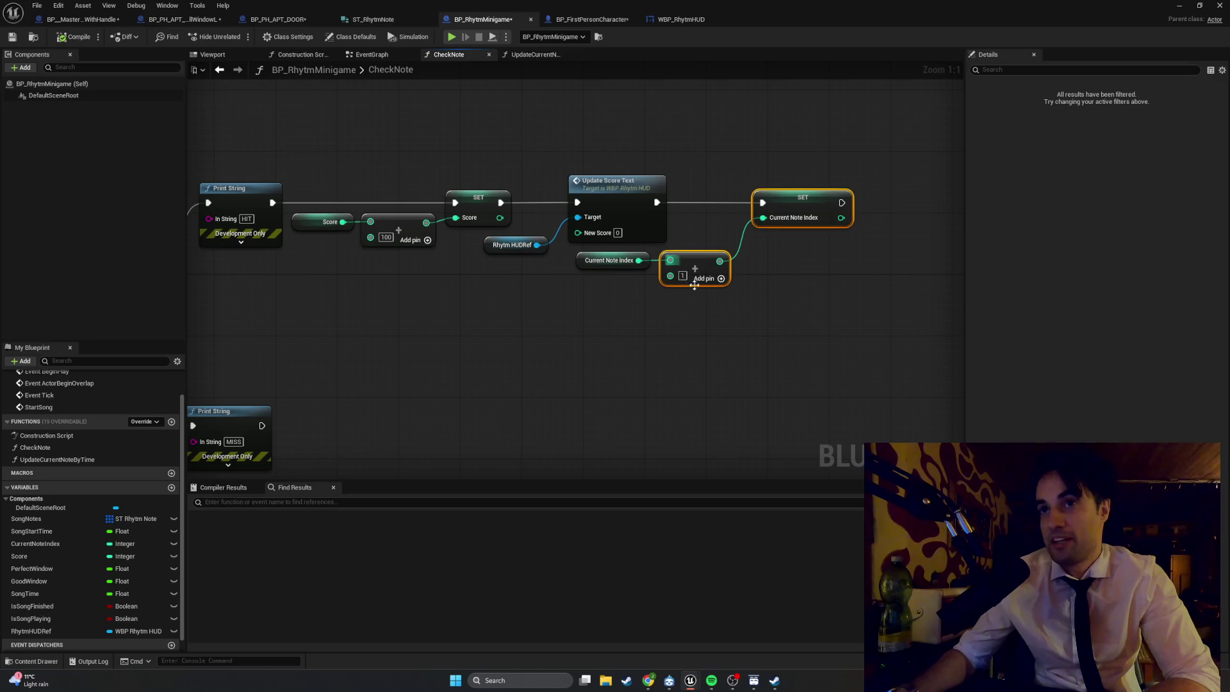
mouse_move(833, 314)
left_mouse_down()
mouse_move(810, 277)
mouse_move(717, 212)
left_mouse_up()
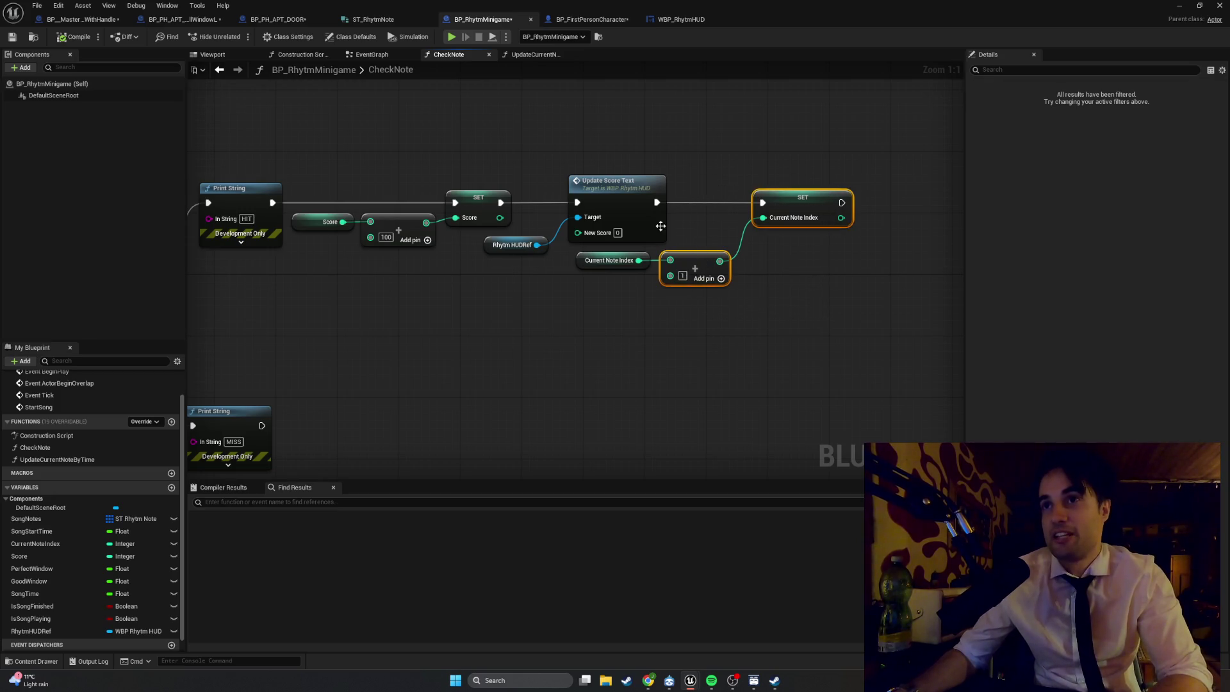
left_click(609, 257, "shift")
mouse_move(791, 202)
left_mouse_down()
mouse_move(746, 201)
mouse_move(768, 207)
left_mouse_up()
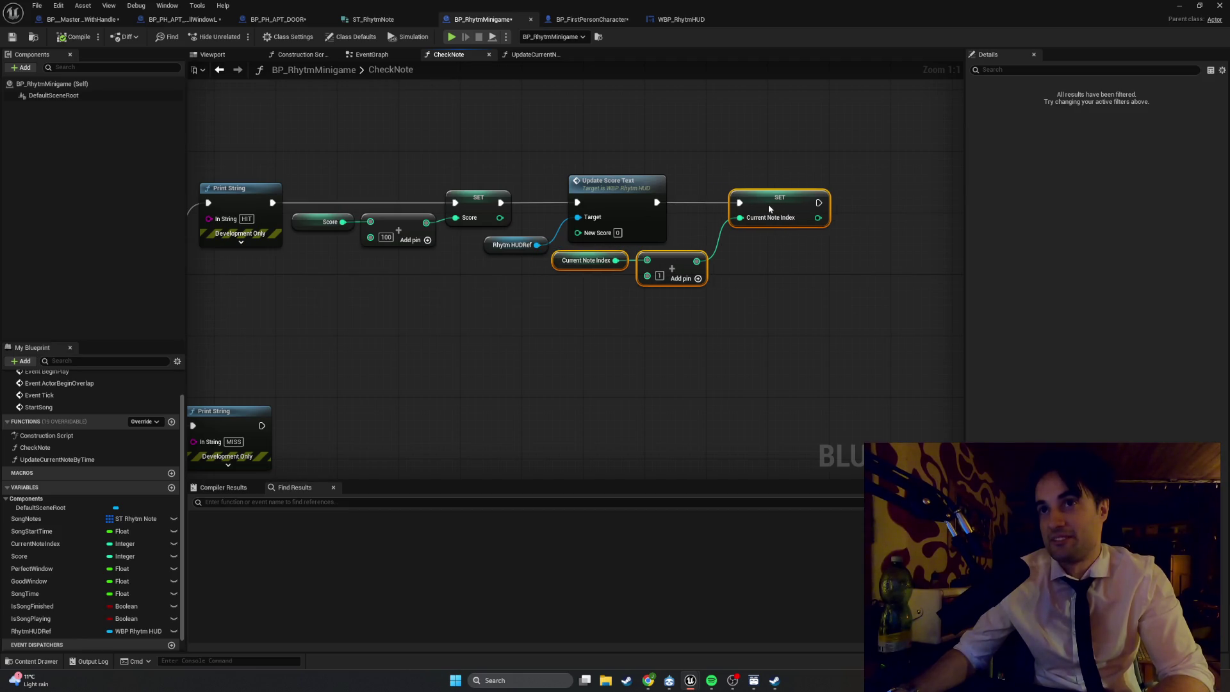
left_click(781, 247)
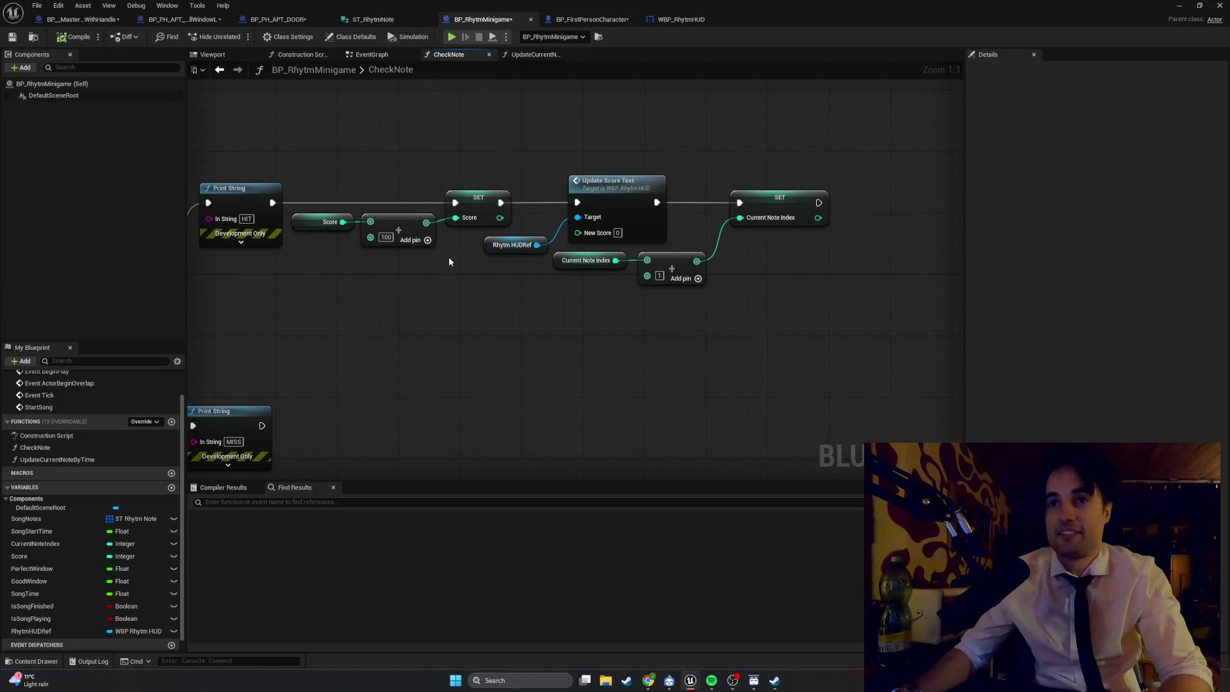
left_click_drag(566, 324, 574, 233)
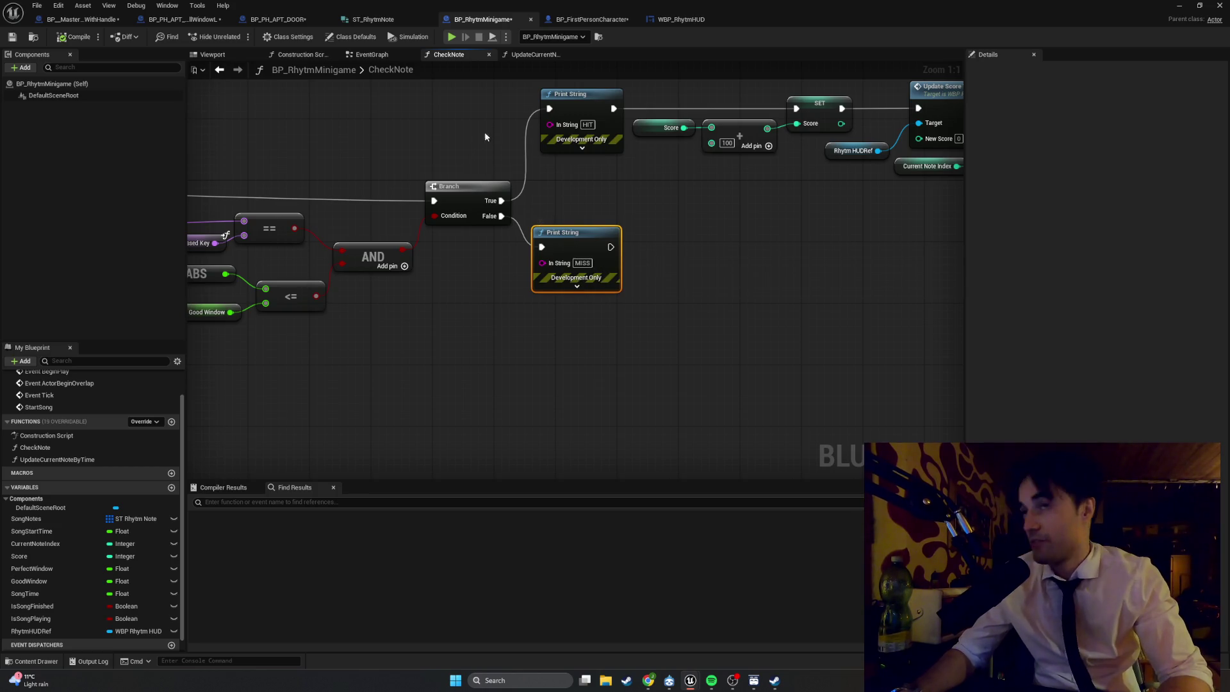
mouse_move(587, 202)
left_mouse_down()
mouse_move(558, 266)
mouse_move(566, 244)
mouse_move(443, 281)
mouse_move(452, 268)
left_mouse_up()
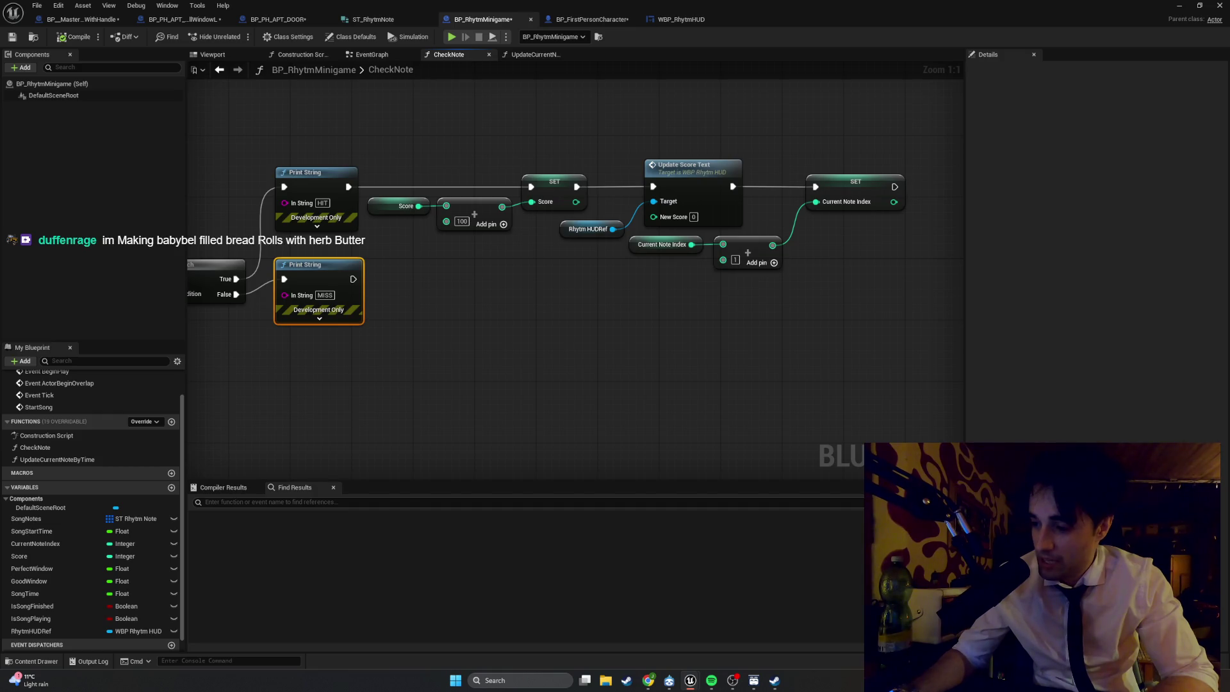
- Switch to the Chrome window showing the babybel filled bread rolls image results
key("alt+Tab")
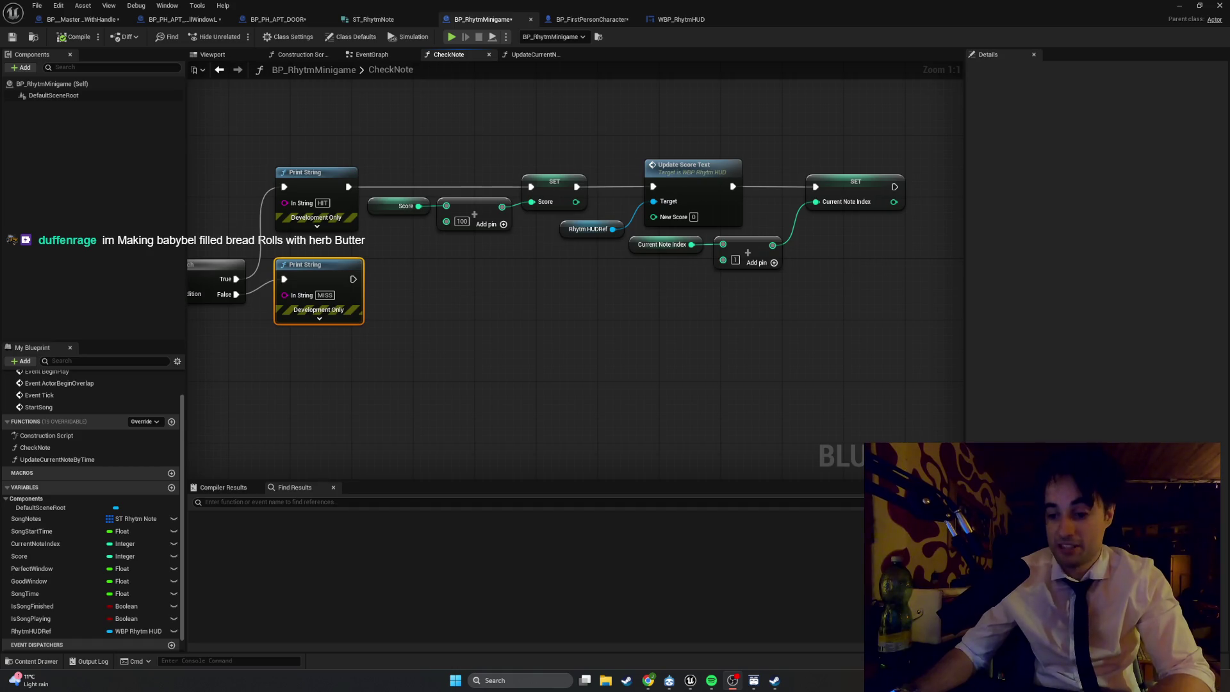
key("alt+Tab")
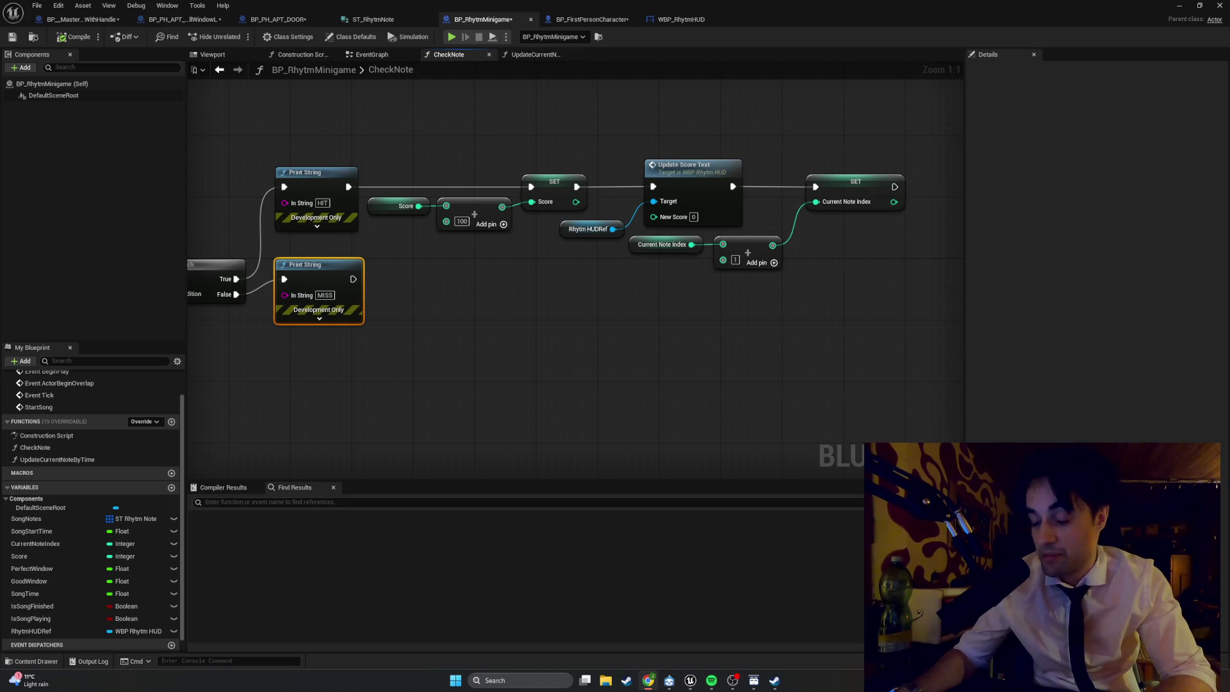
key("alt+Tab")
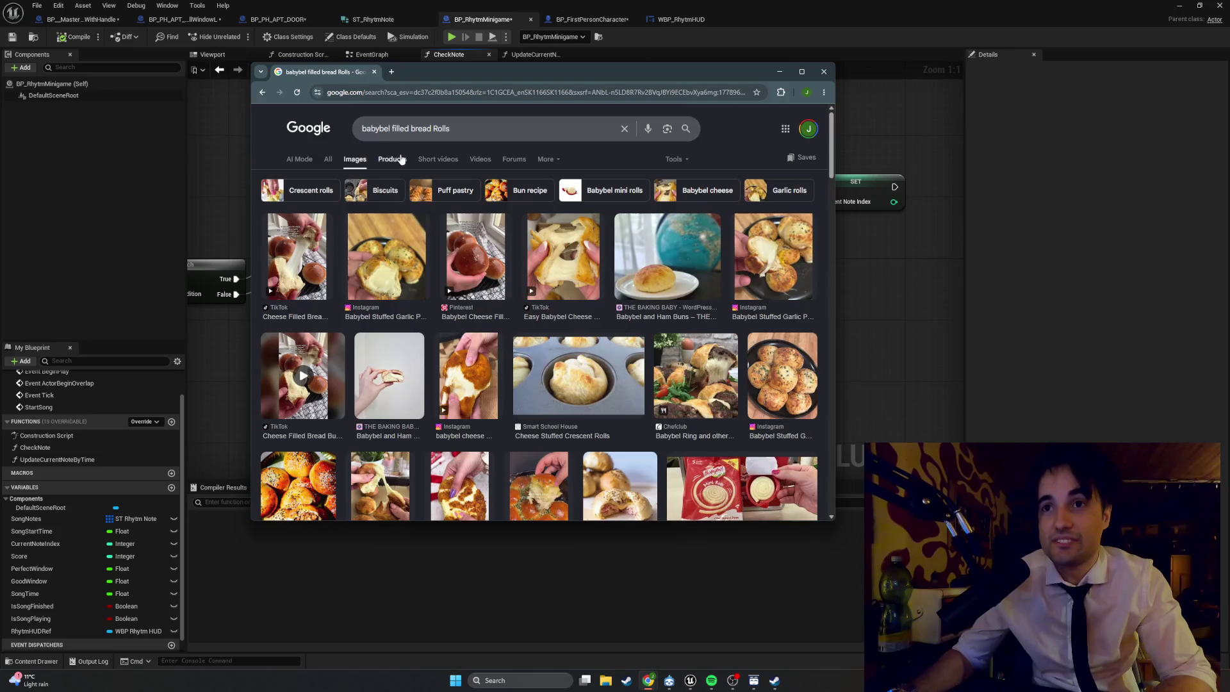
- Preview the Babybel Mini Rolls and Babybel Ring images, then close Chrome
scroll(516, 310, "down", 3)
left_click(730, 308)
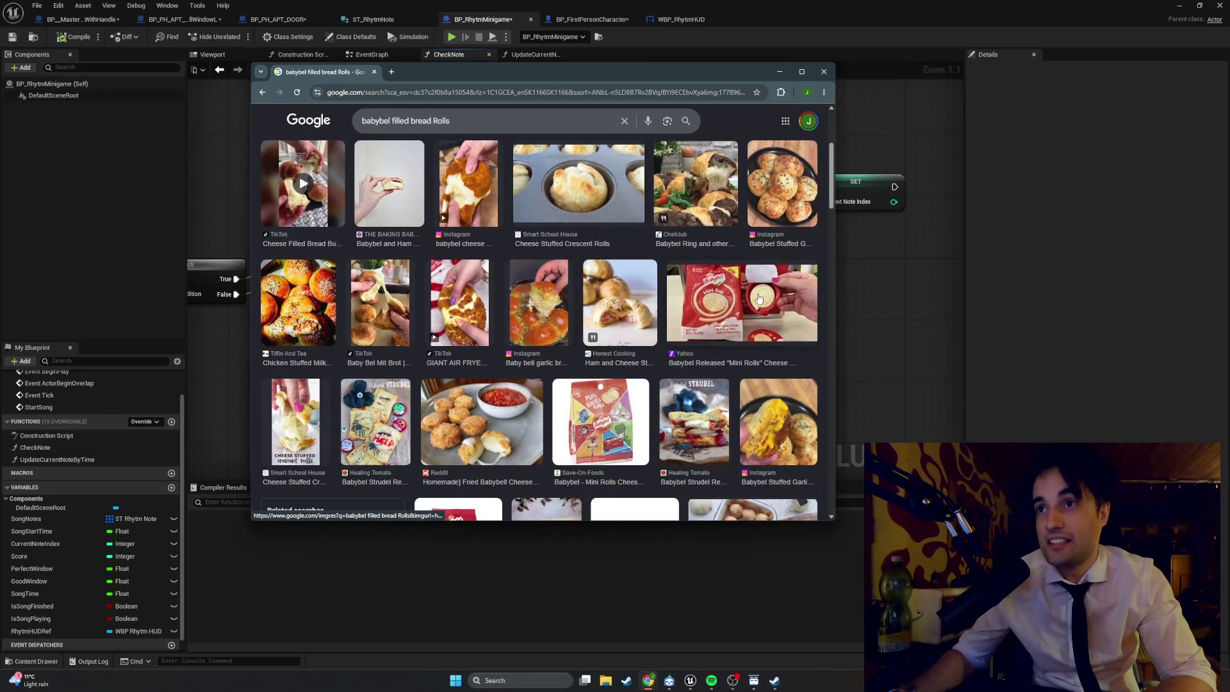
scroll(716, 351, "down", 1)
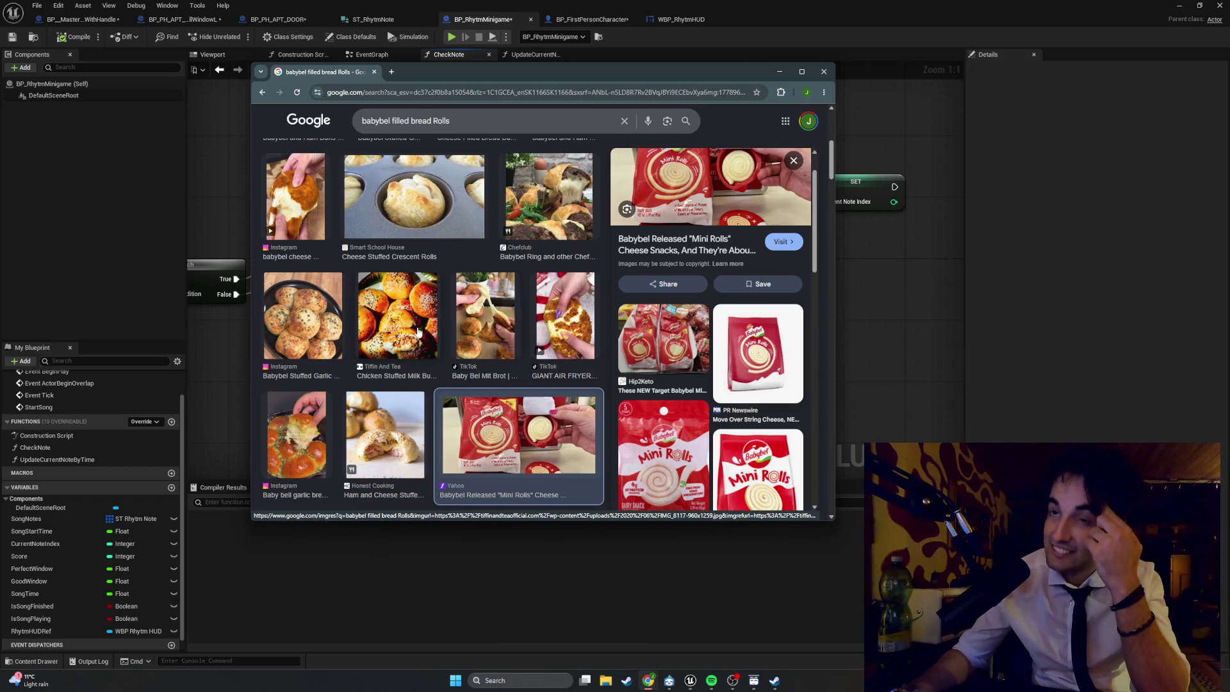
left_click(565, 195)
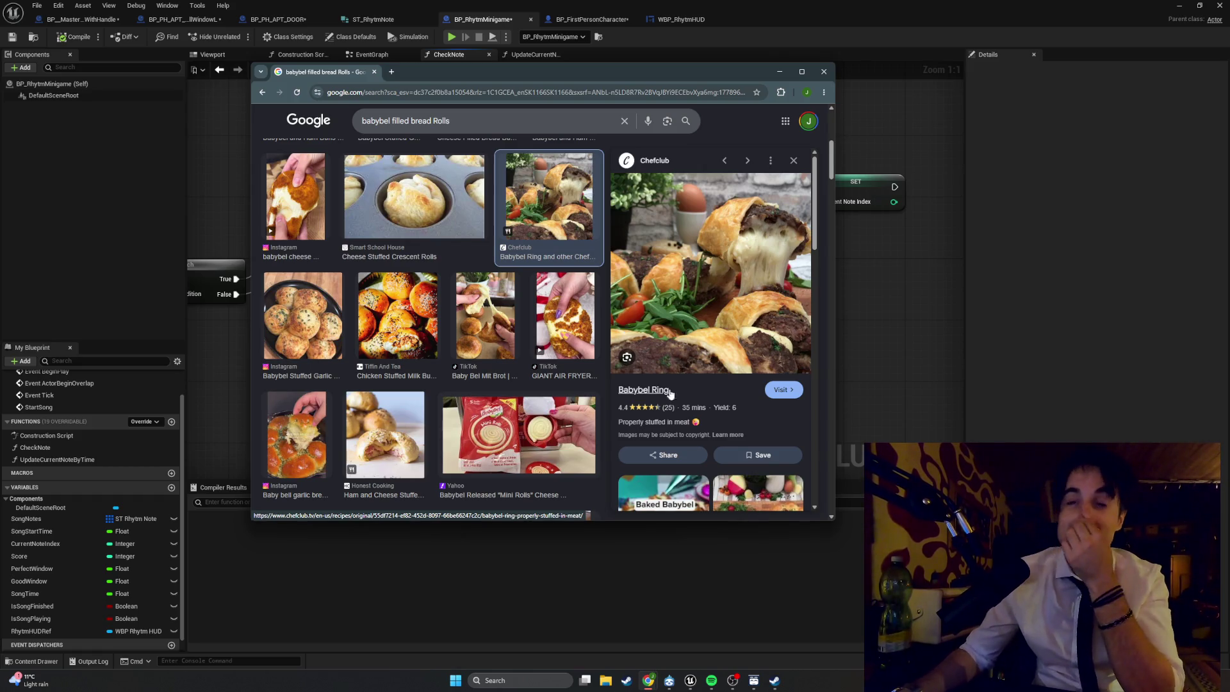
scroll(627, 330, "down", 3)
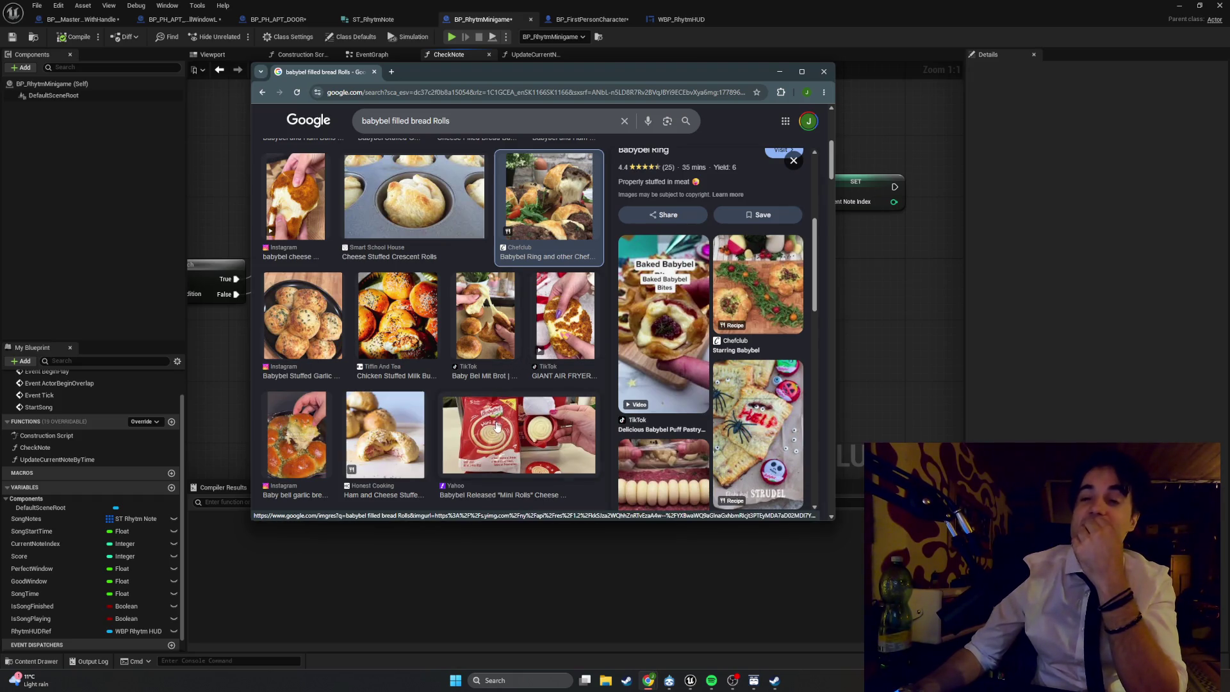
left_click(495, 427)
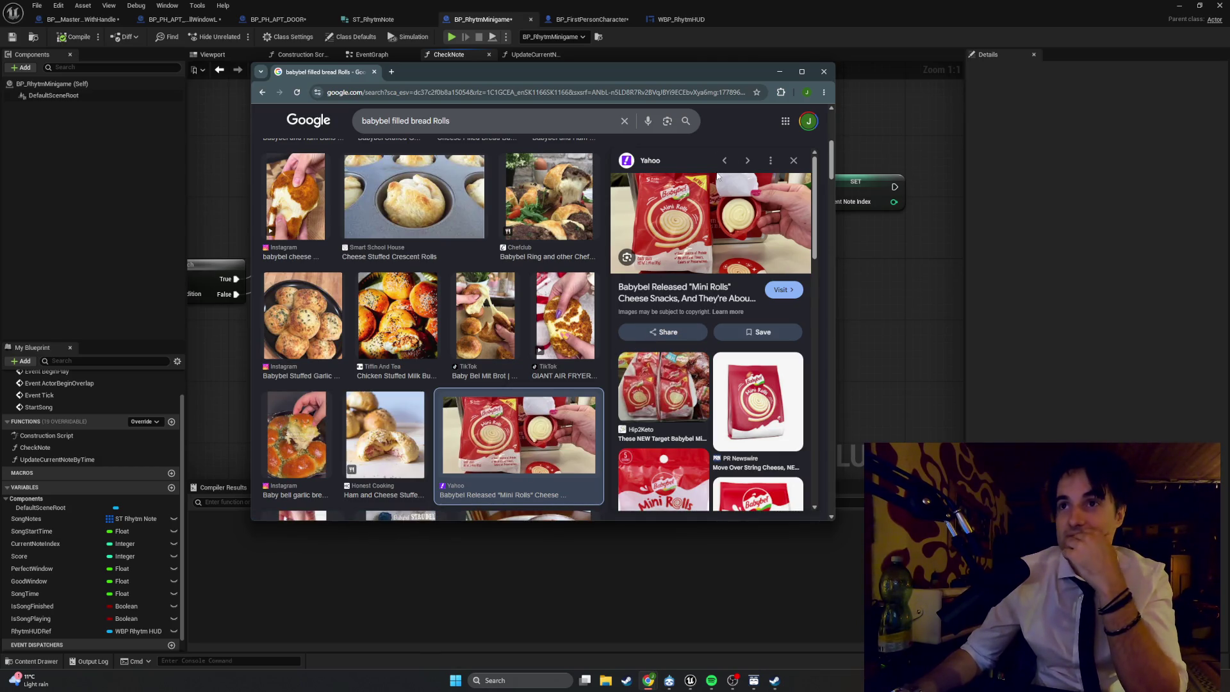
left_click(374, 71)
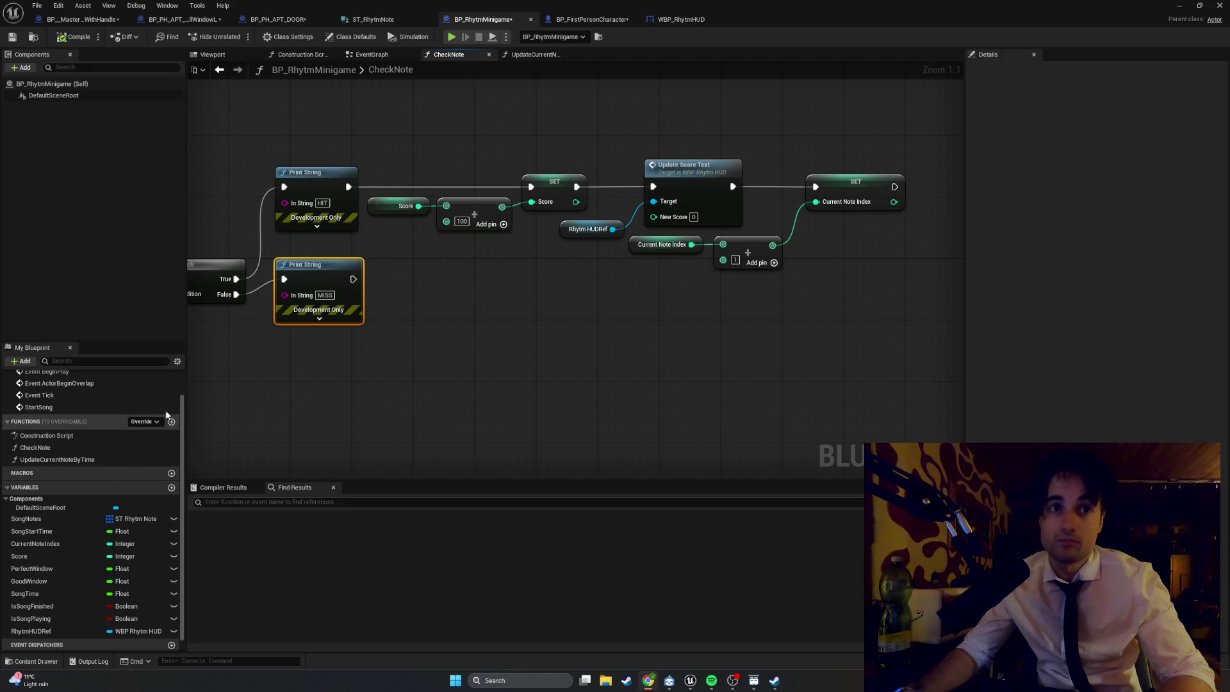
- Copy-paste a Score getter and wire it into Update Score Text's New Score input
left_click(387, 205)
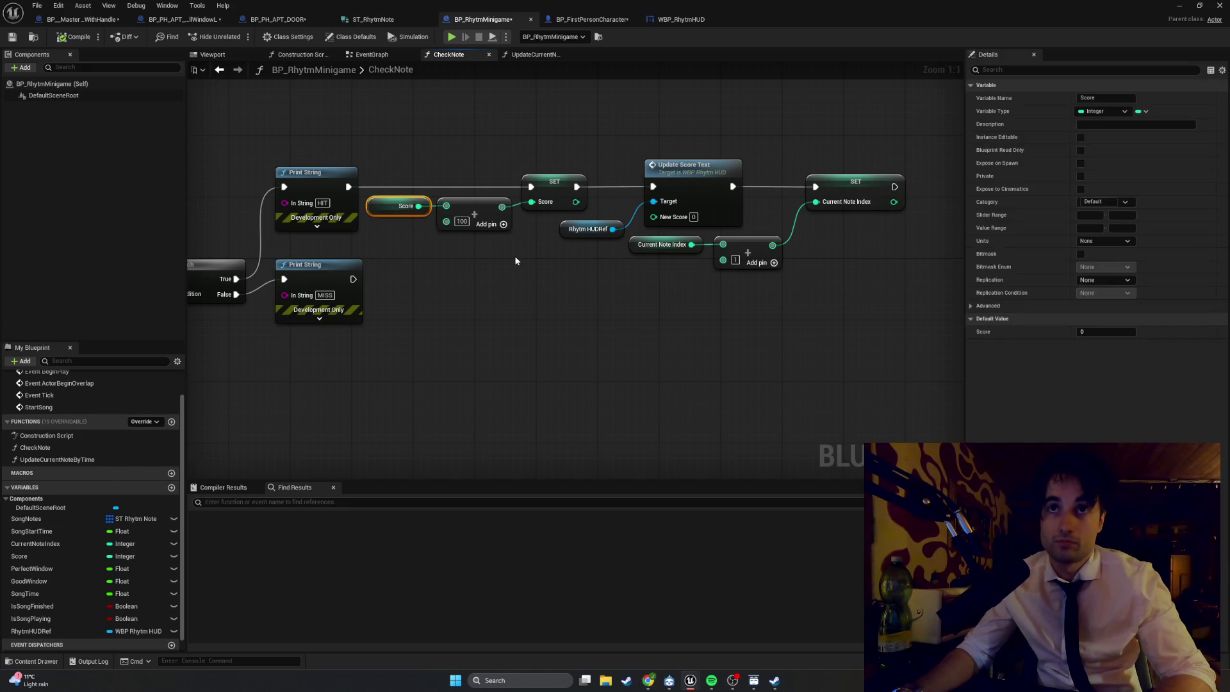
key("ctrl+c")
key("ctrl+v")
left_click(572, 265)
left_click_drag(618, 267, 653, 215)
- Shift the Current Note Index, Add and SET nodes right, then compile the Blueprint
left_click_drag(799, 298, 634, 234)
left_click_drag(737, 247, 760, 247)
mouse_move(906, 351)
left_mouse_down()
mouse_move(865, 222)
mouse_move(831, 210)
mouse_move(882, 190)
left_mouse_up()
left_click(772, 251, "ctrl")
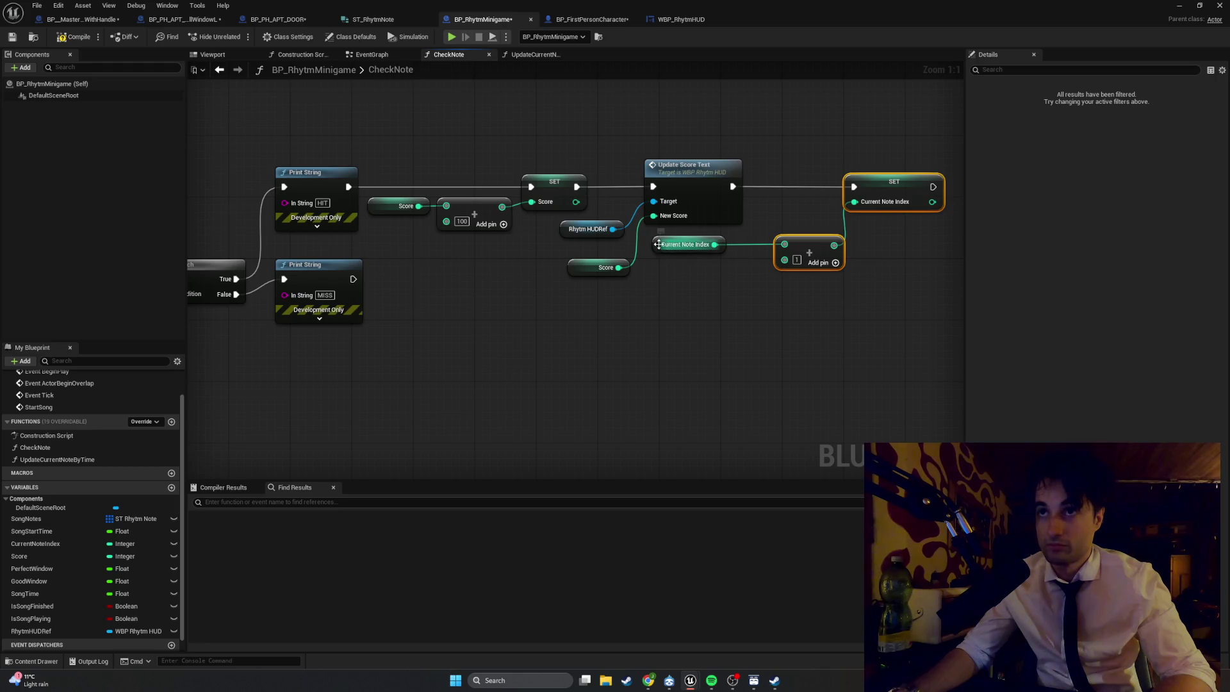
left_click(678, 247)
left_click_drag(678, 247, 691, 247)
left_click(845, 299)
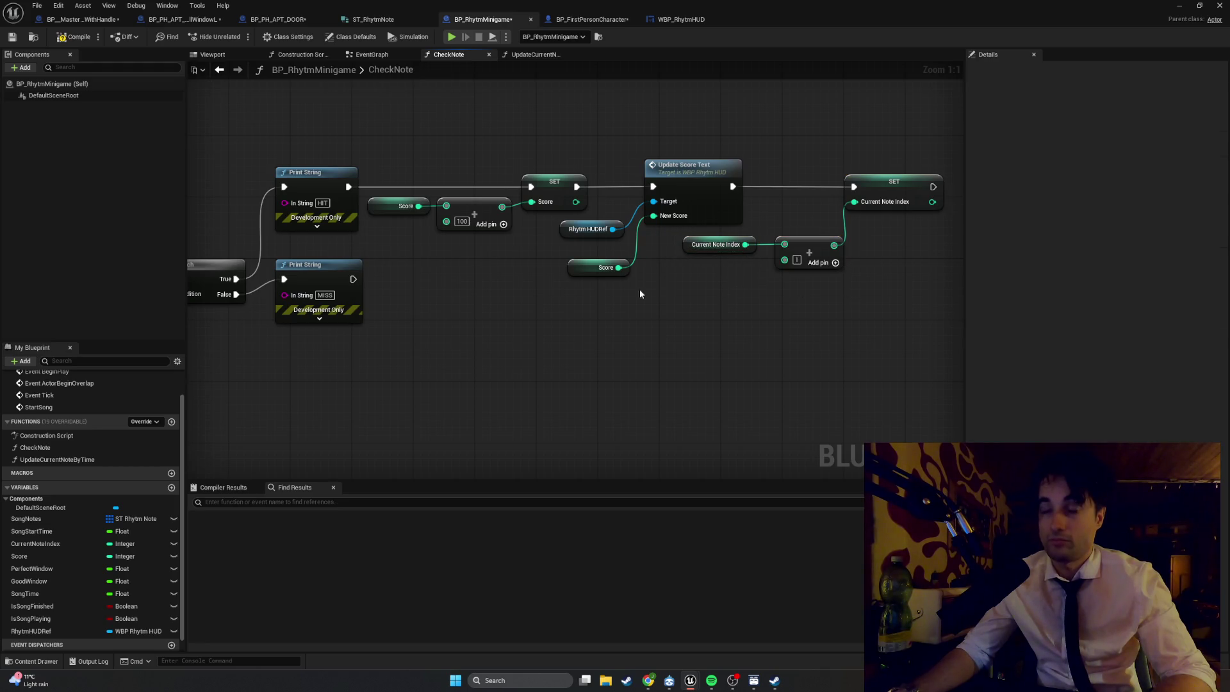
mouse_move(952, 374)
left_mouse_down()
mouse_move(834, 267)
mouse_move(244, 94)
left_mouse_up()
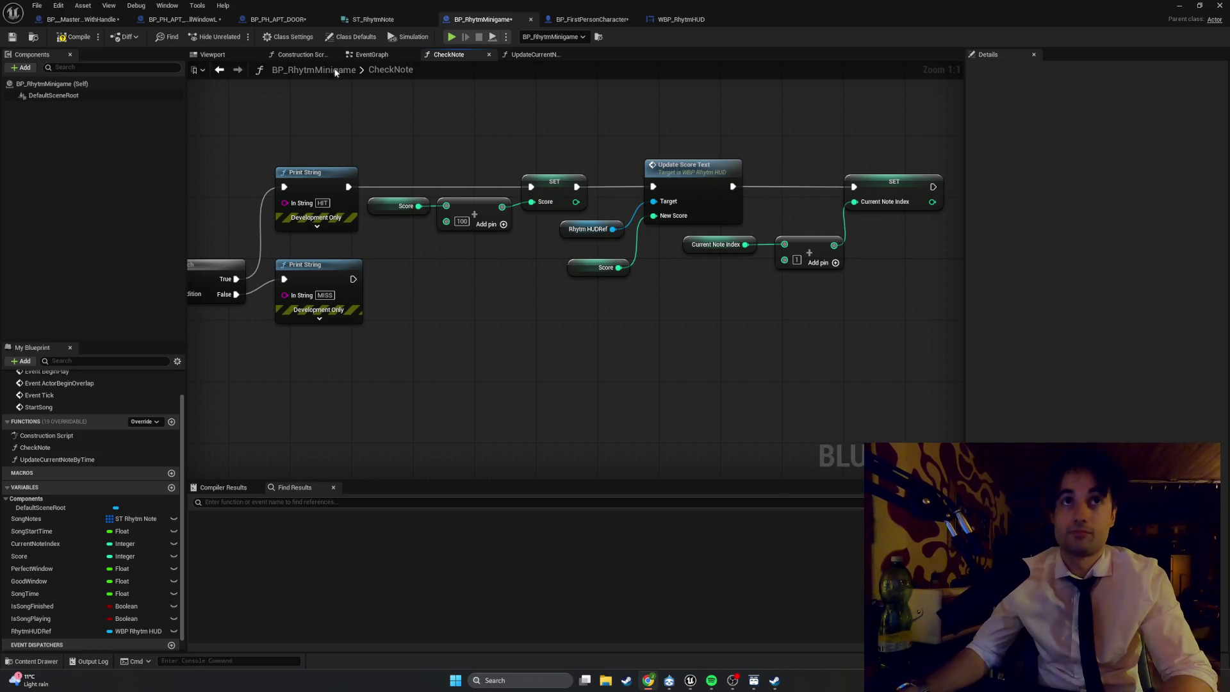
left_click(75, 37)
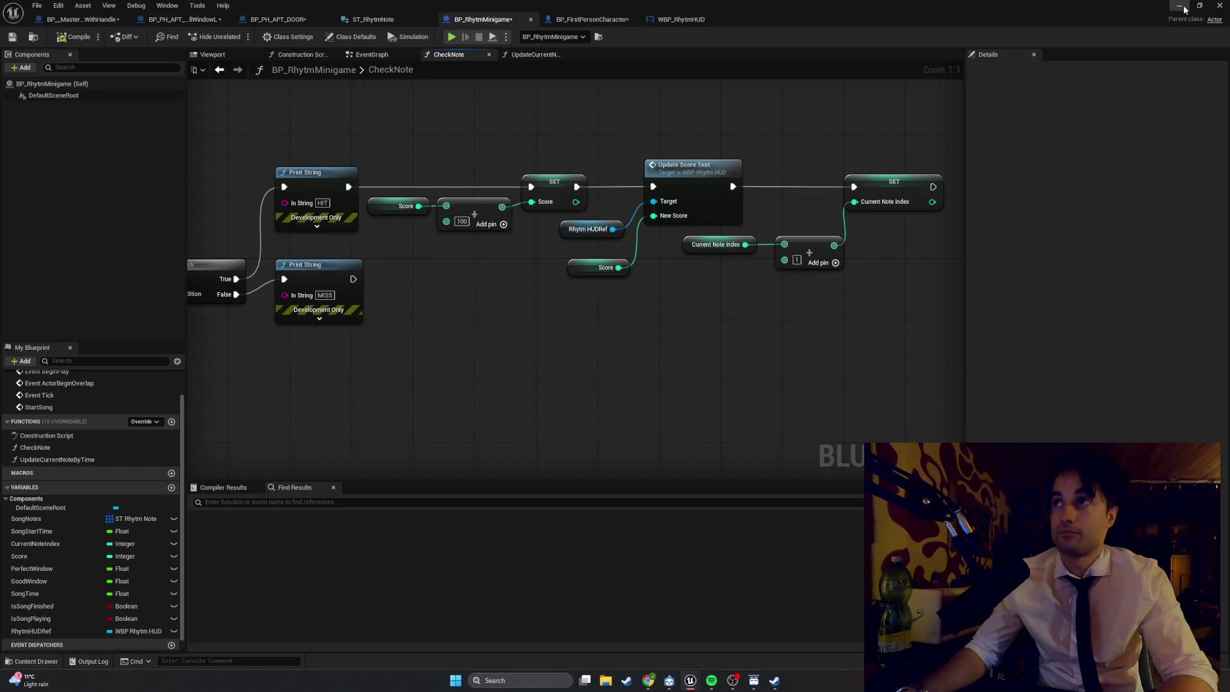
- Play-test the level, hitting notes with F until the HUD score reaches 400, then stop
left_click(1178, 6)
left_click(238, 37)
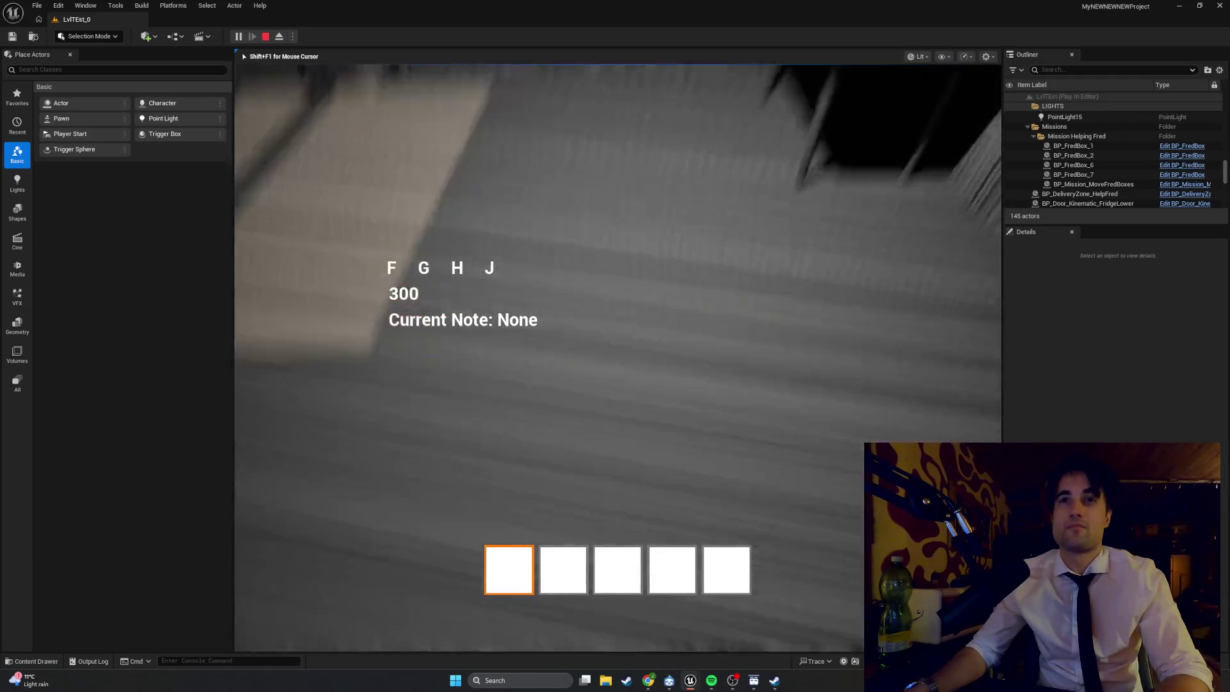
key("Escape")
left_click(237, 37)
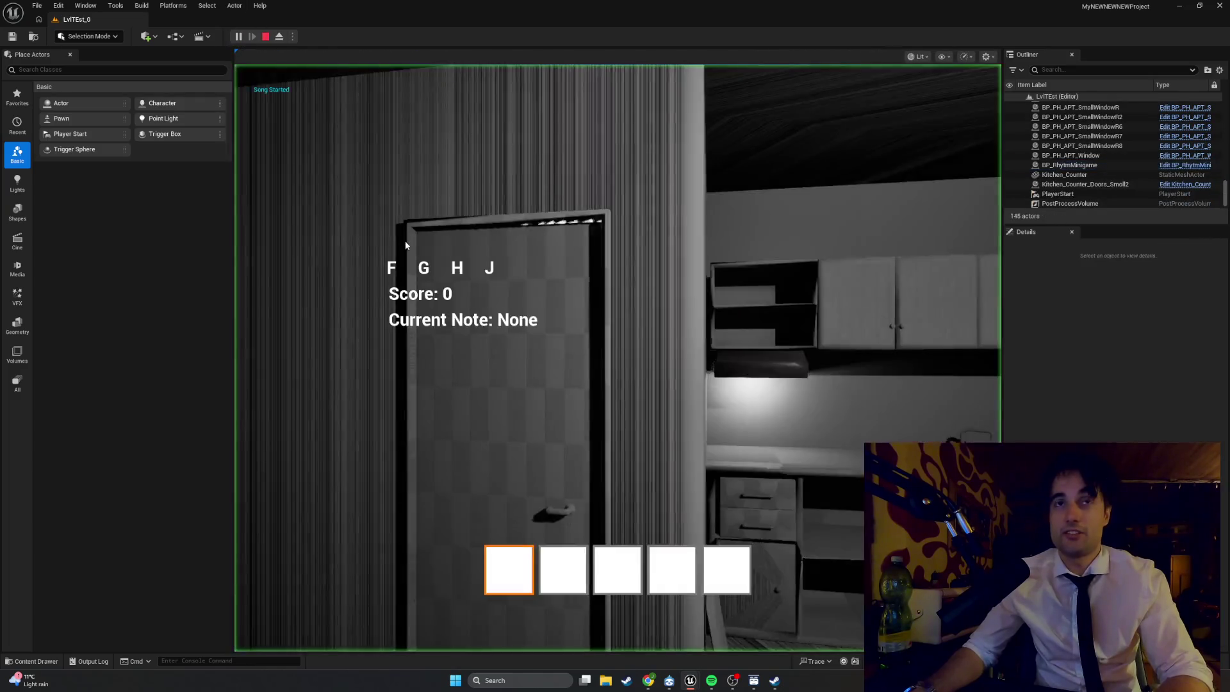
left_click(404, 244)
key("f")
key("f")
key("f")
key("f")
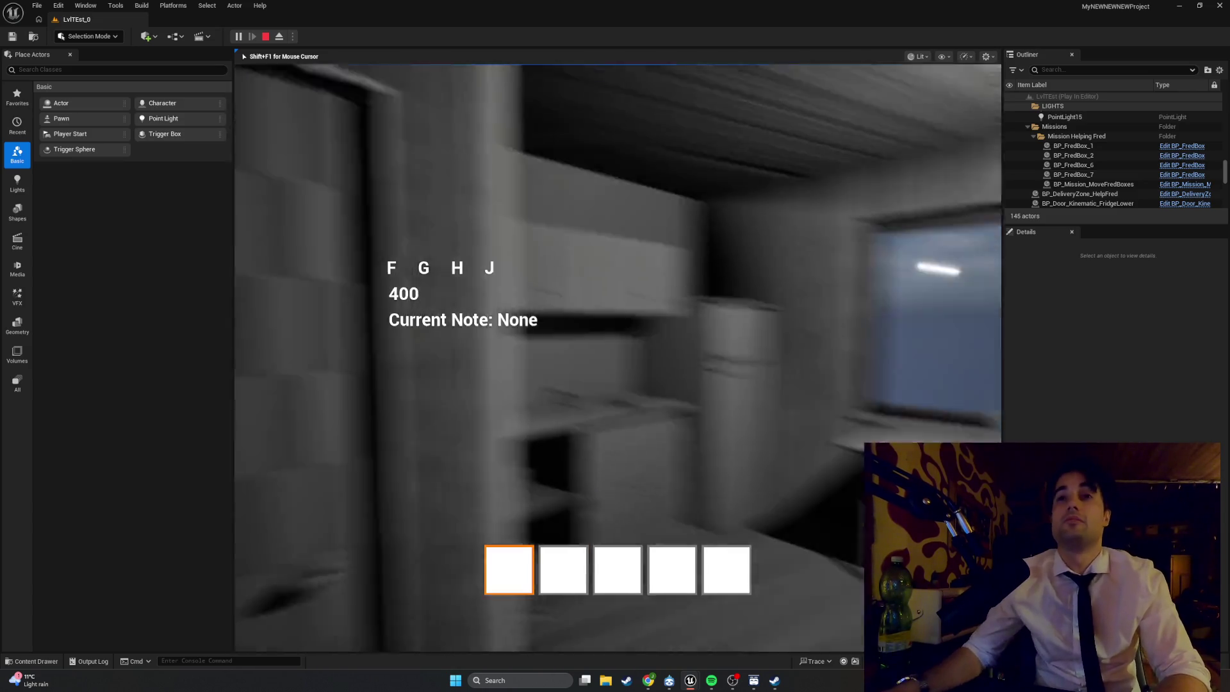
key("Escape")
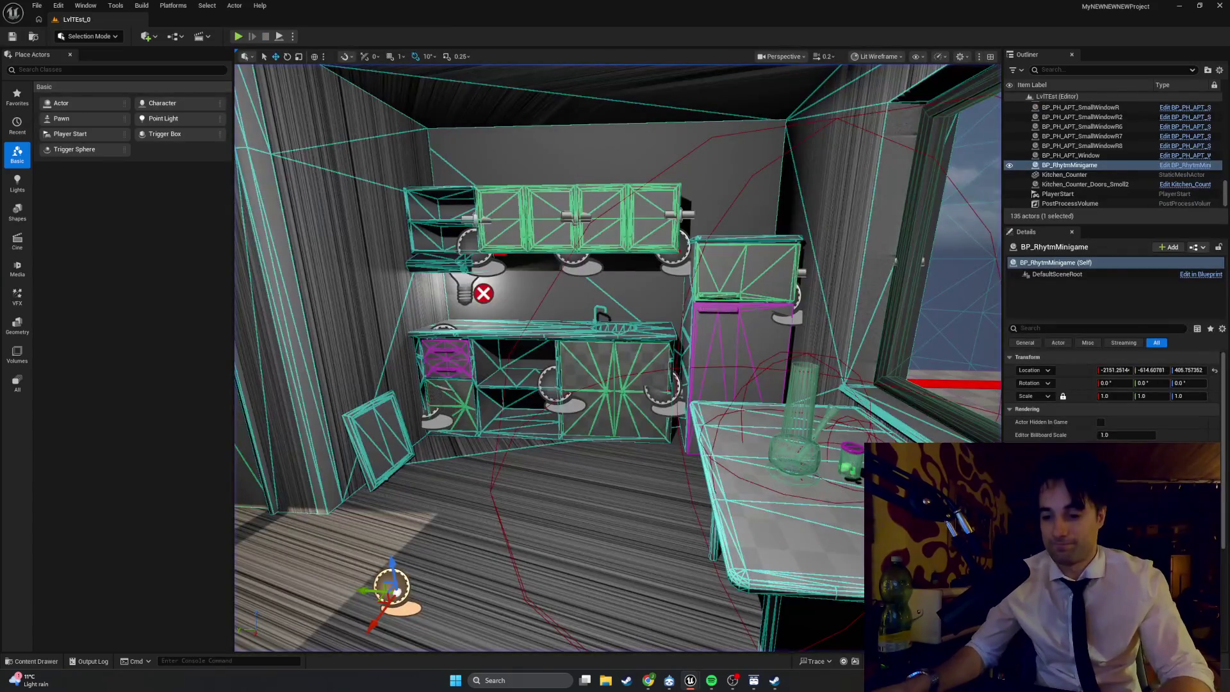
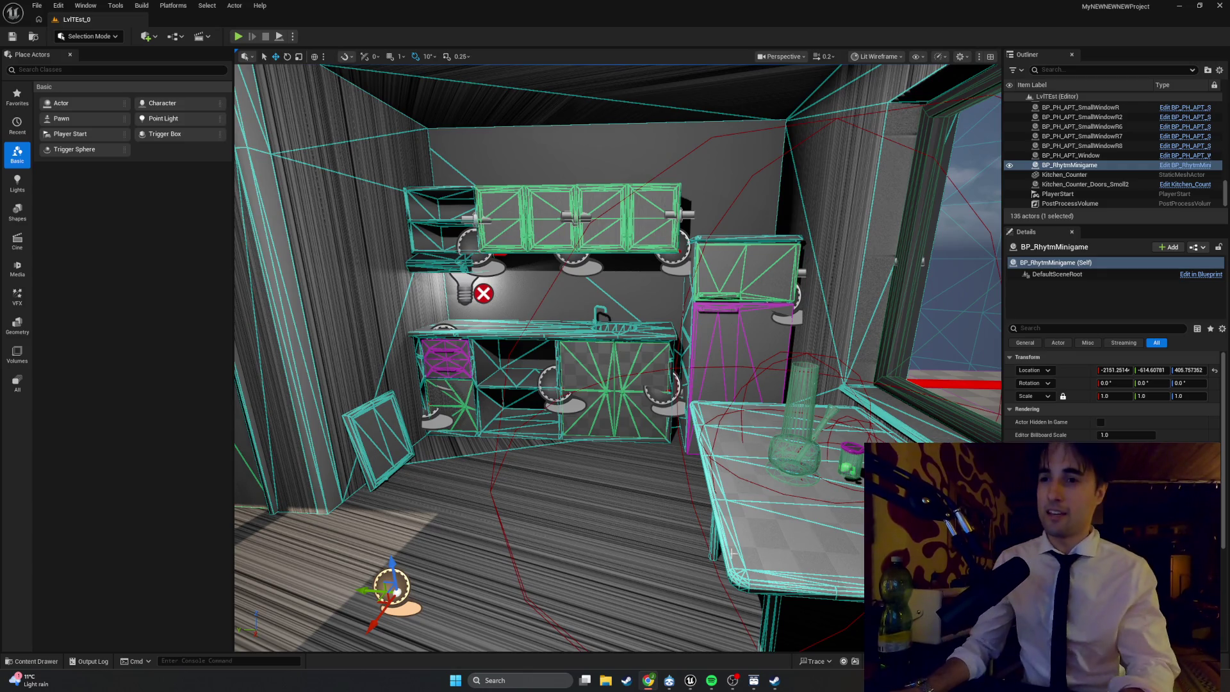
- In Spotify, play '1 Men, 1 Woman 1 Soul' from the Swivel playlist, then minimize the player
key("alt+Tab")
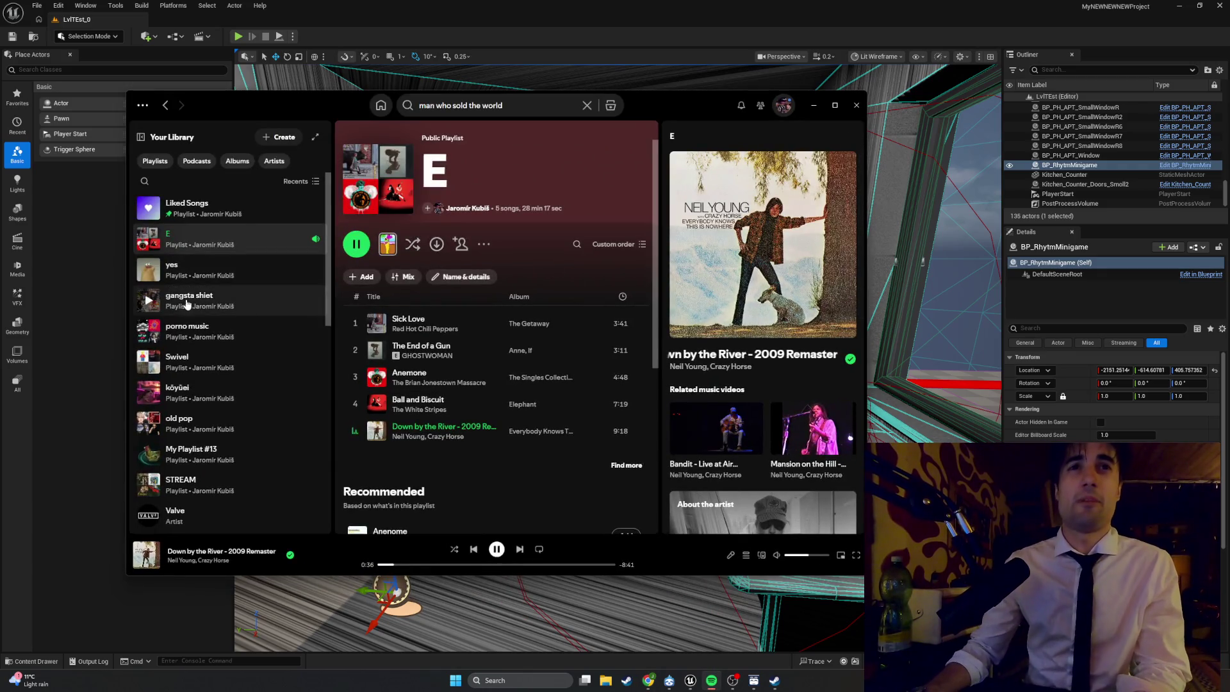
left_click(256, 300)
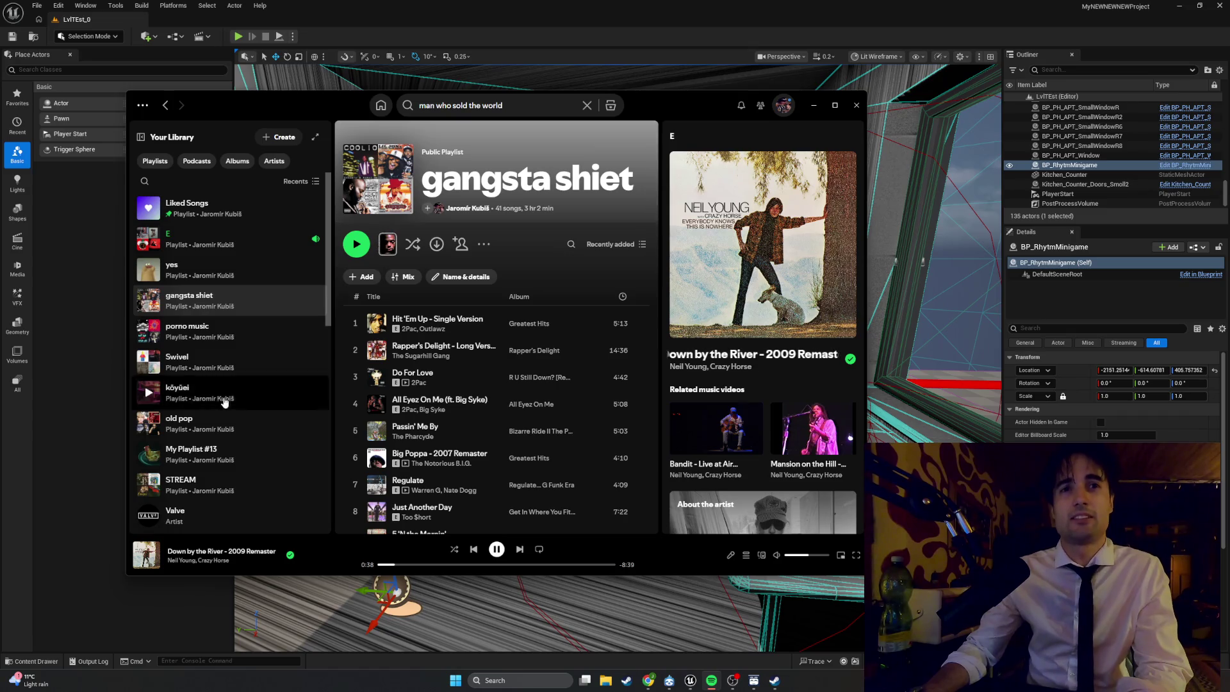
left_click(225, 392)
left_click(231, 424)
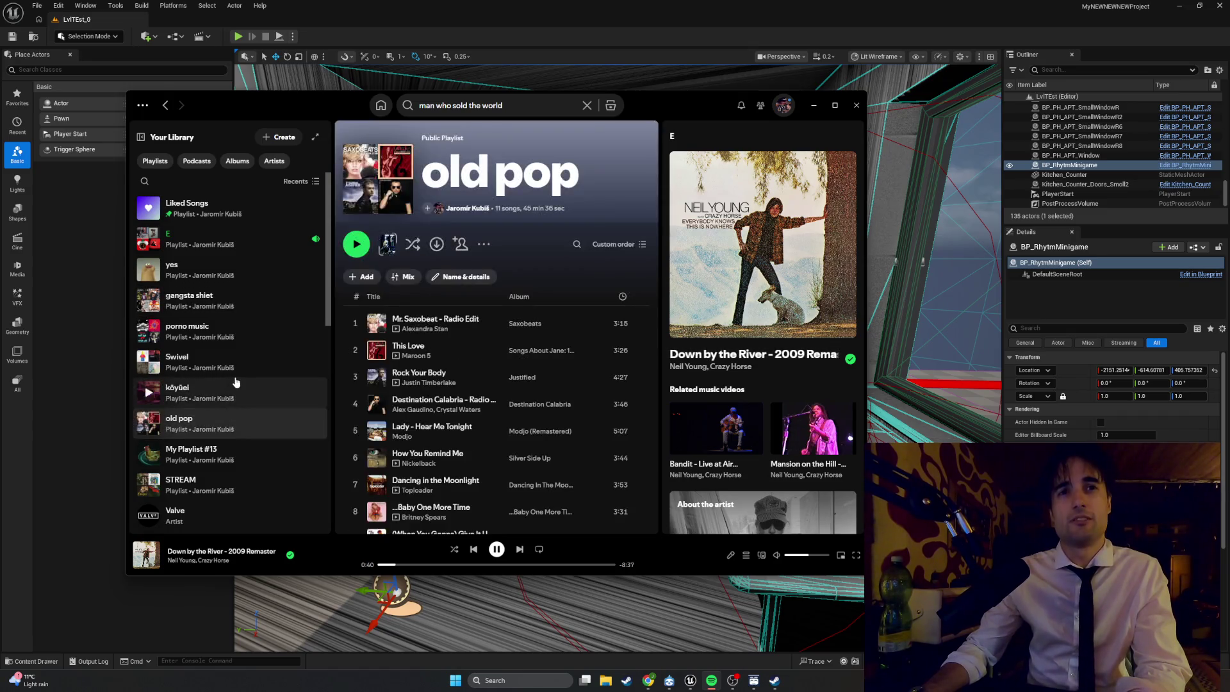
left_click(231, 361)
left_click(355, 351)
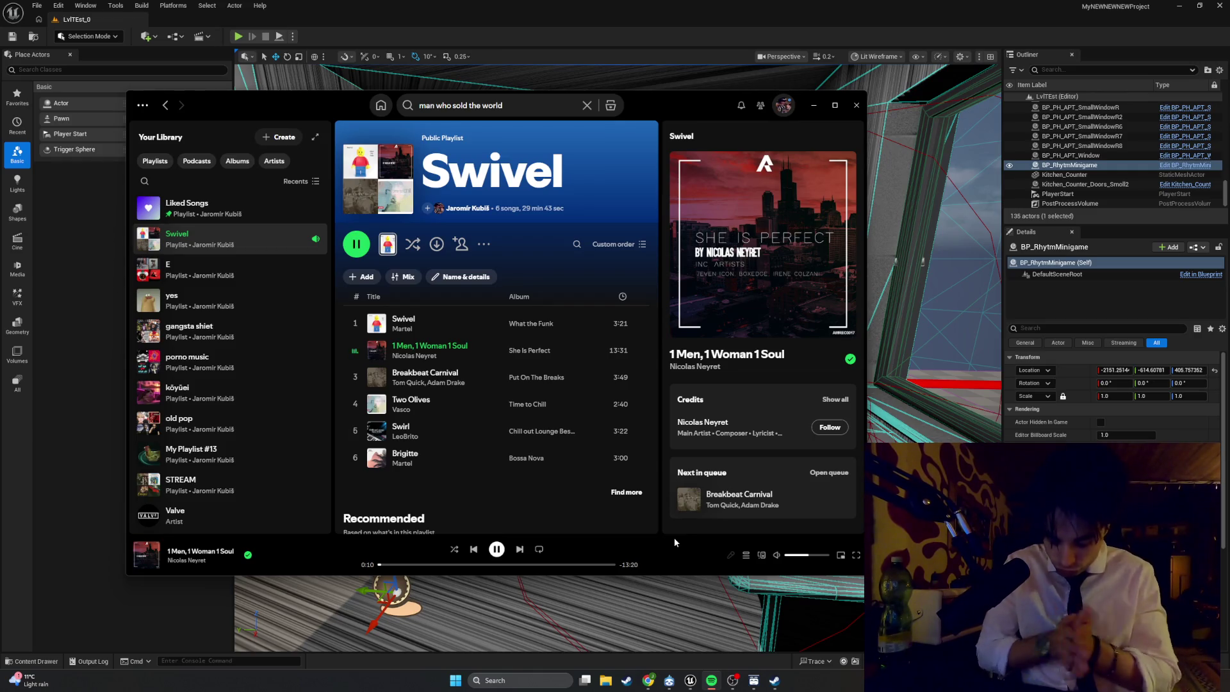
left_click(813, 105)
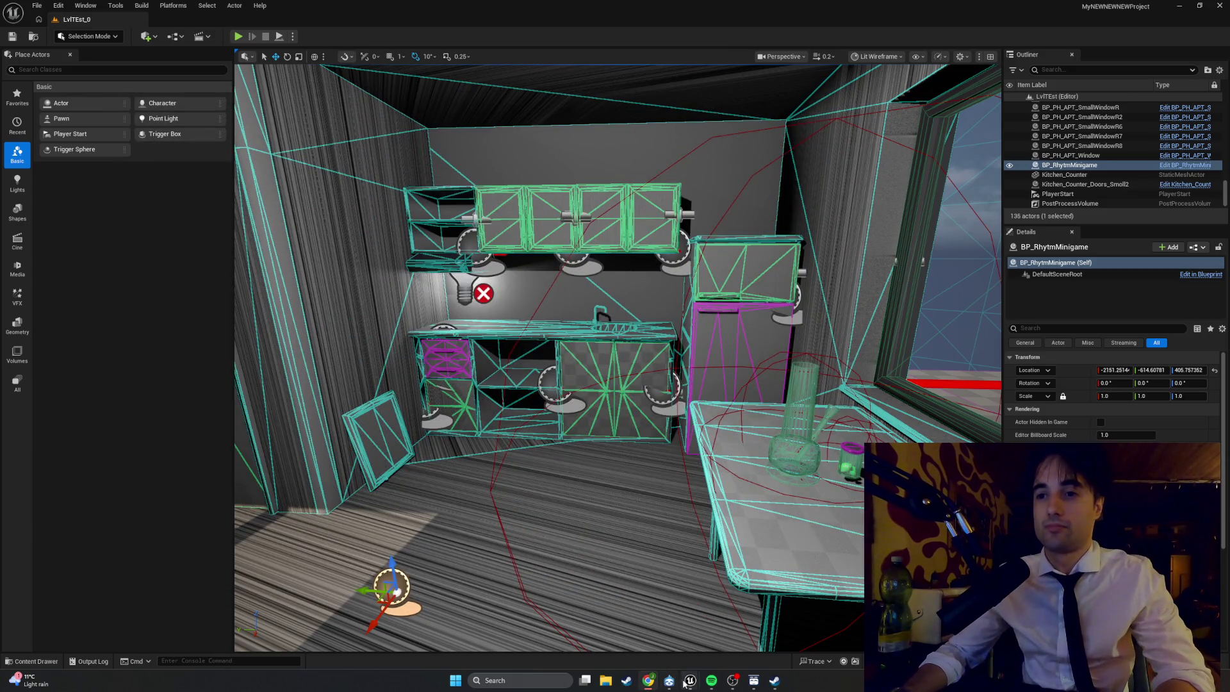
- Back in BP_RhytmMinigame, pan the CheckNote graph, then view and close the ST_RhytmNote structure
mouse_move(684, 684)
left_click(678, 592)
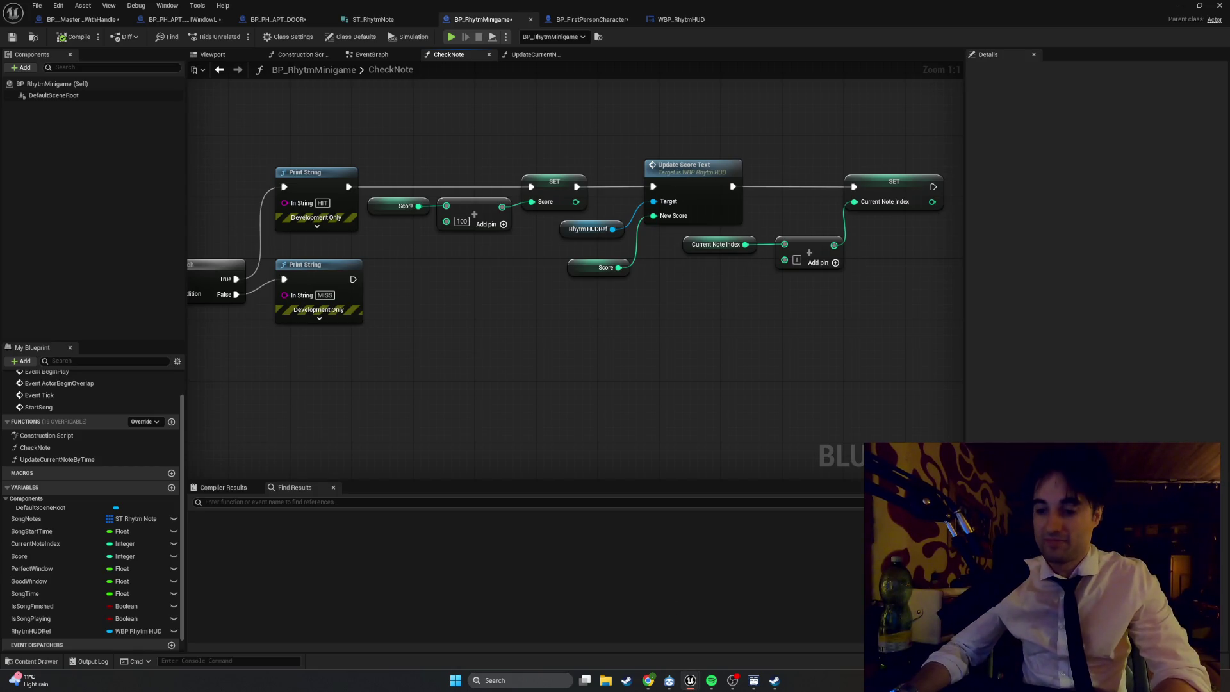
mouse_move(552, 399)
left_mouse_down()
mouse_move(489, 406)
mouse_move(549, 416)
left_mouse_up()
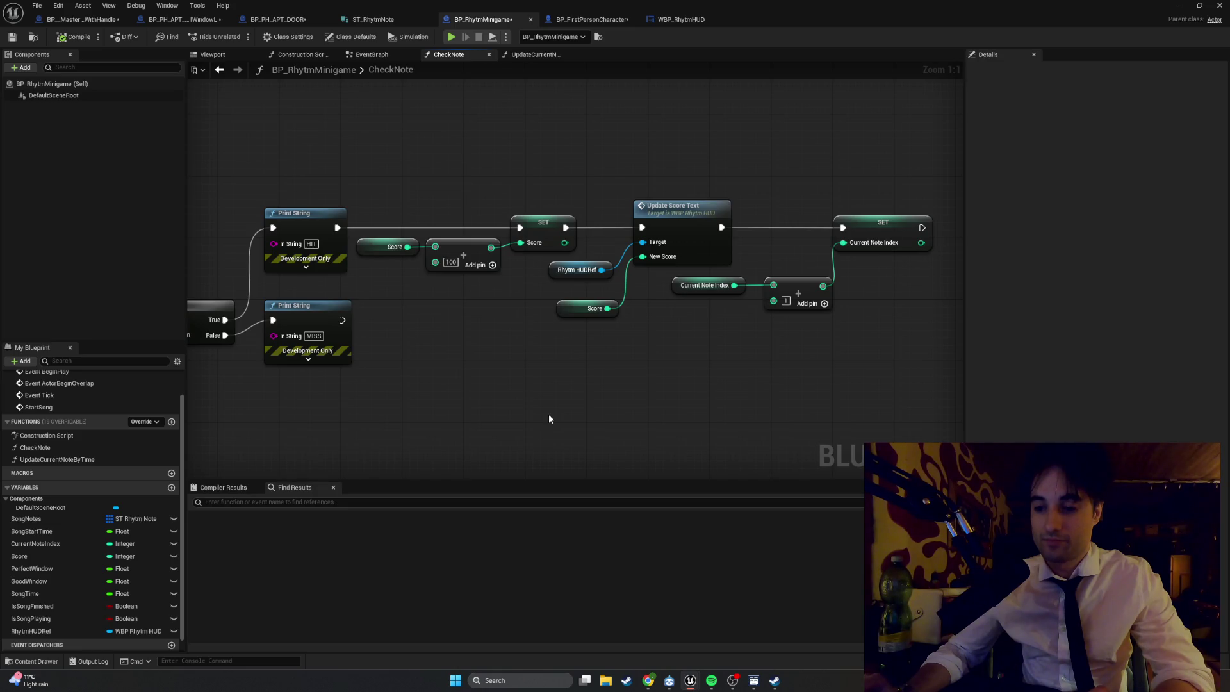
left_click(373, 19)
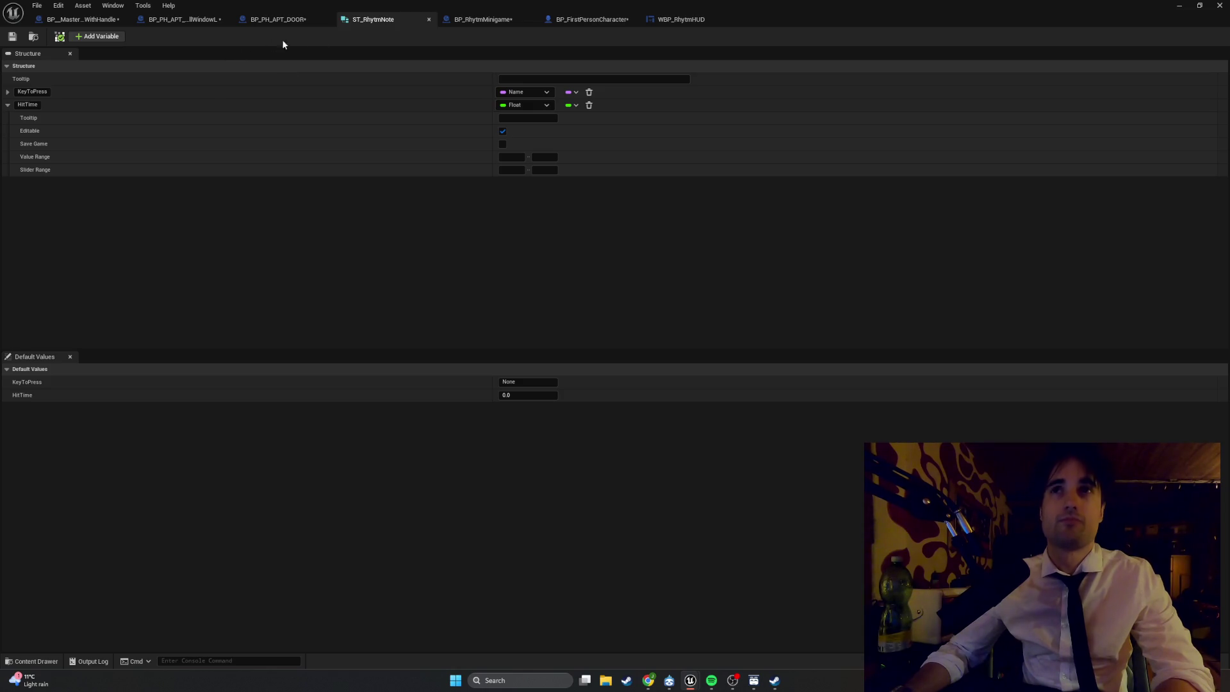
left_click(428, 19)
- In WBP_RhytmHUD, add a new function named UpdateCurrentNoteText next to UpdateScoreText
left_click(573, 19)
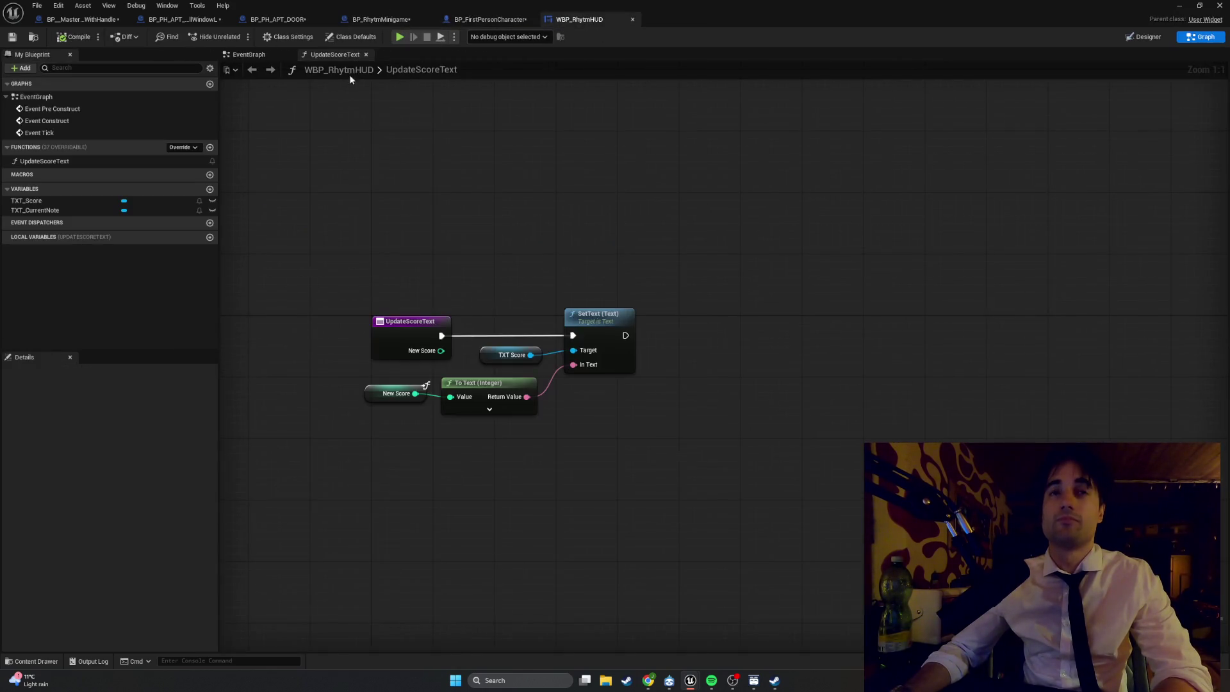
left_click(210, 148)
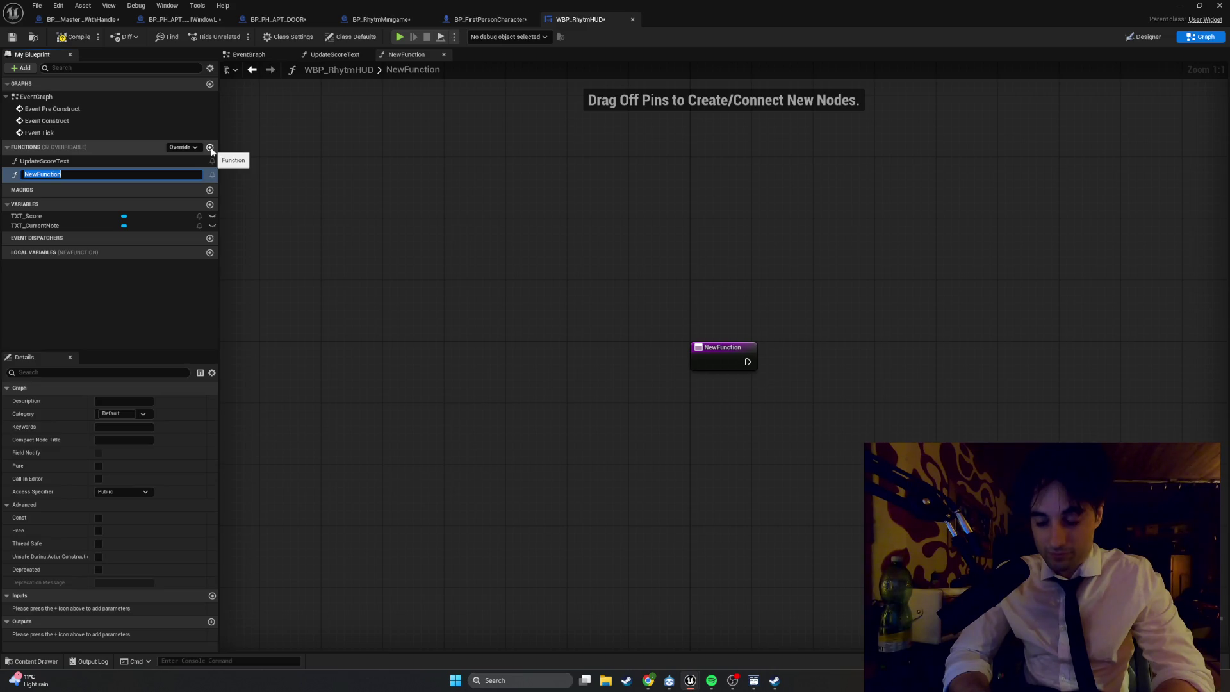
type("UpdateC")
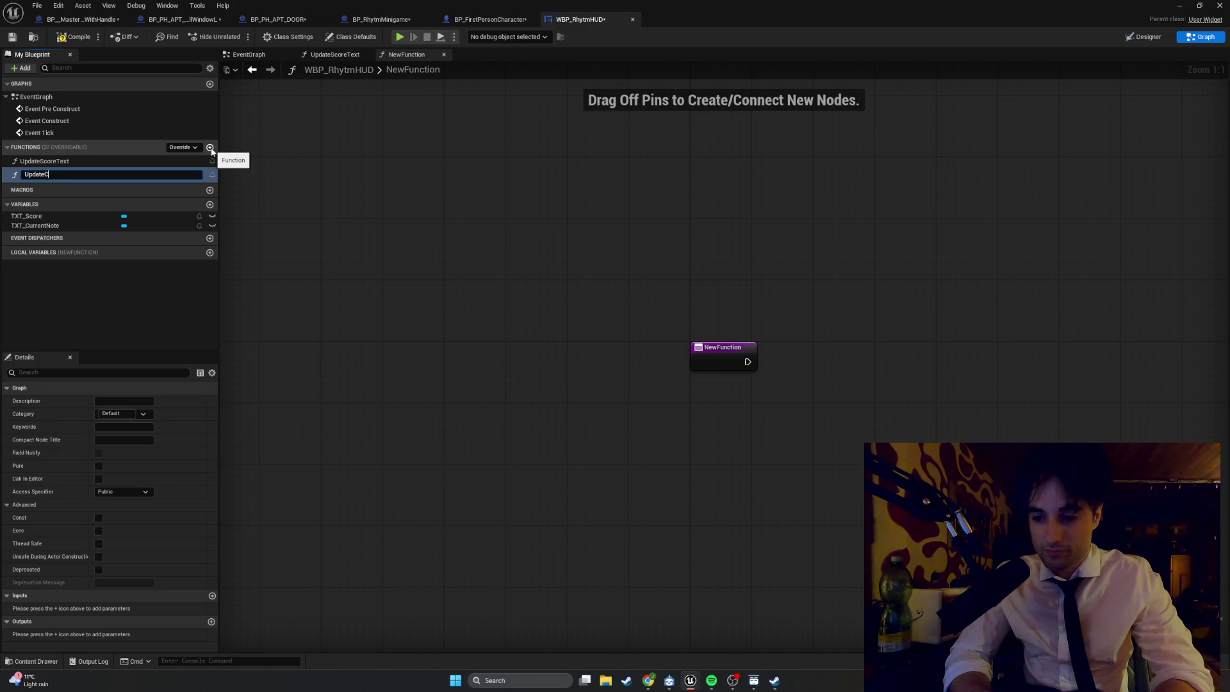
type("urrentNoteText")
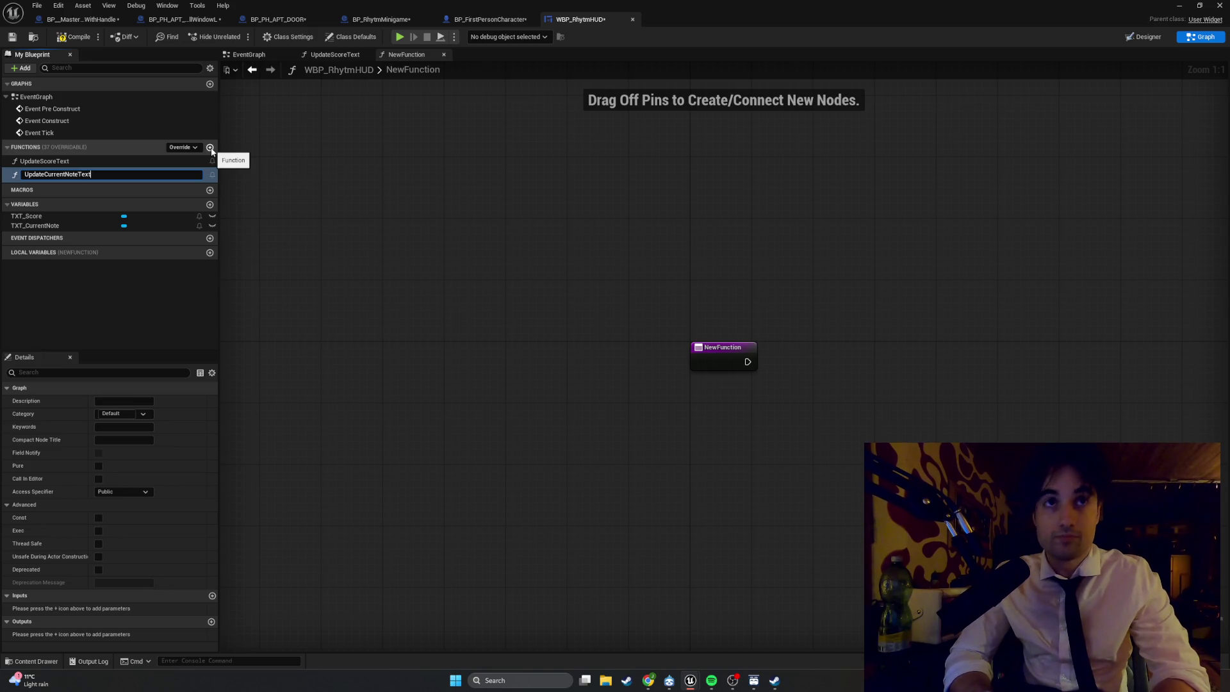
key("Return")
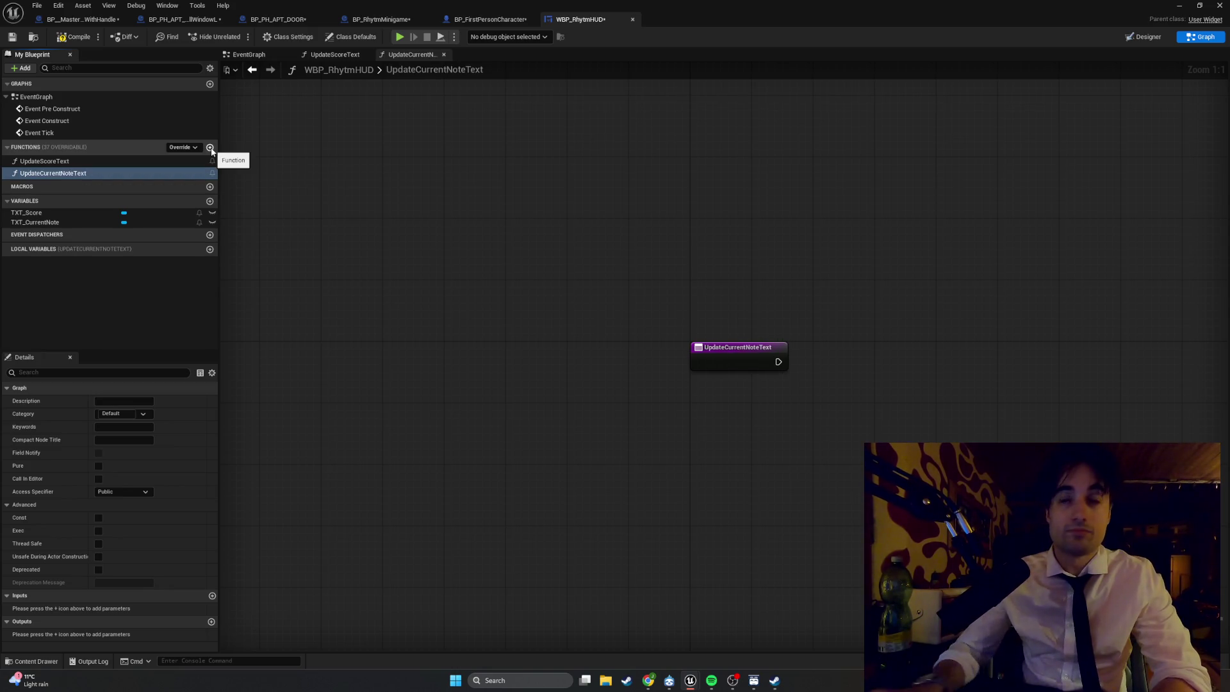